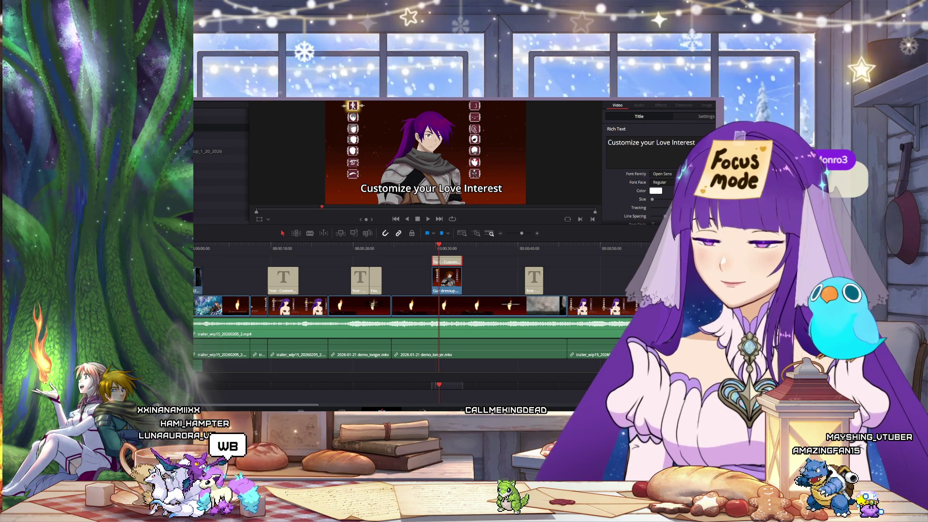
# - Scrub slightly left to the red-haired character frame under 'Customize your Love Interest'
pyautogui.moveTo(437, 249)
pyautogui.mouseDown()
pyautogui.moveTo(425, 249)
pyautogui.moveTo(433, 249)
pyautogui.mouseUp()
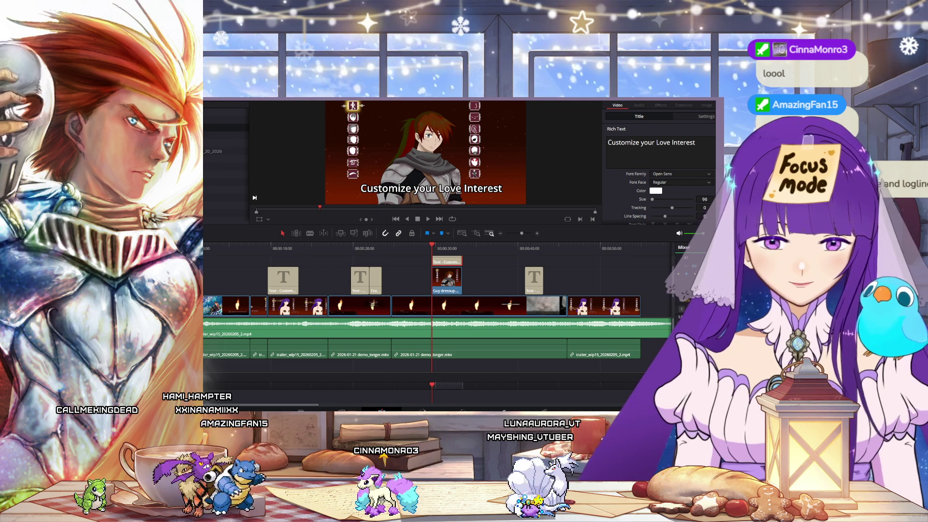
# - Scrub back to 'Customize yourself' and play through to the 'Go on a story adventure' title
pyautogui.moveTo(261, 251)
pyautogui.mouseDown()
pyautogui.moveTo(440, 269)
pyautogui.moveTo(320, 268)
pyautogui.moveTo(540, 279)
pyautogui.mouseUp()
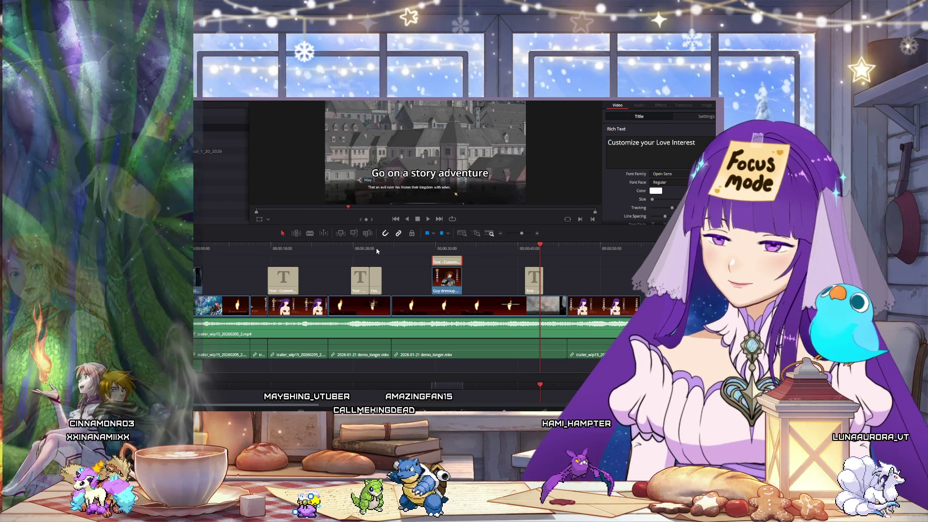
# - Jump to the love-interest shot near 00:00:43 and select its clip to show Transform settings
pyautogui.click(377, 250)
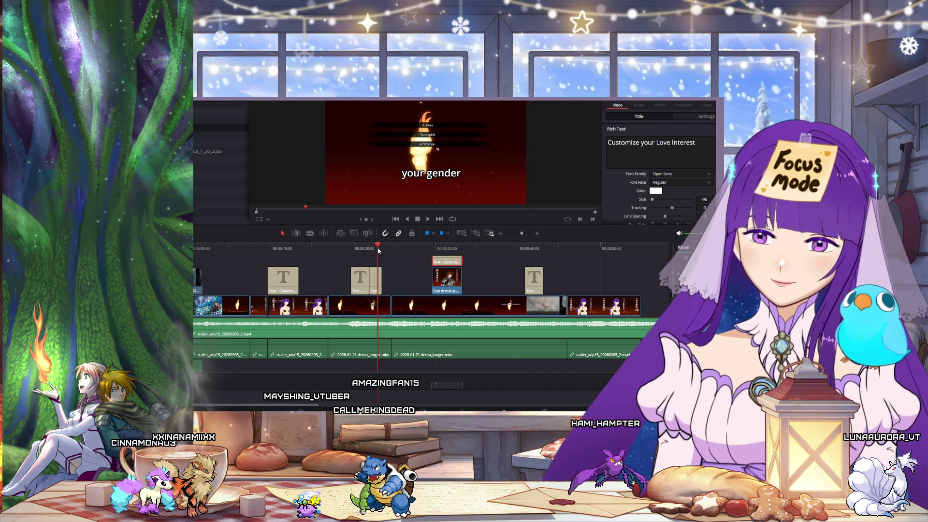
pyautogui.click(567, 250)
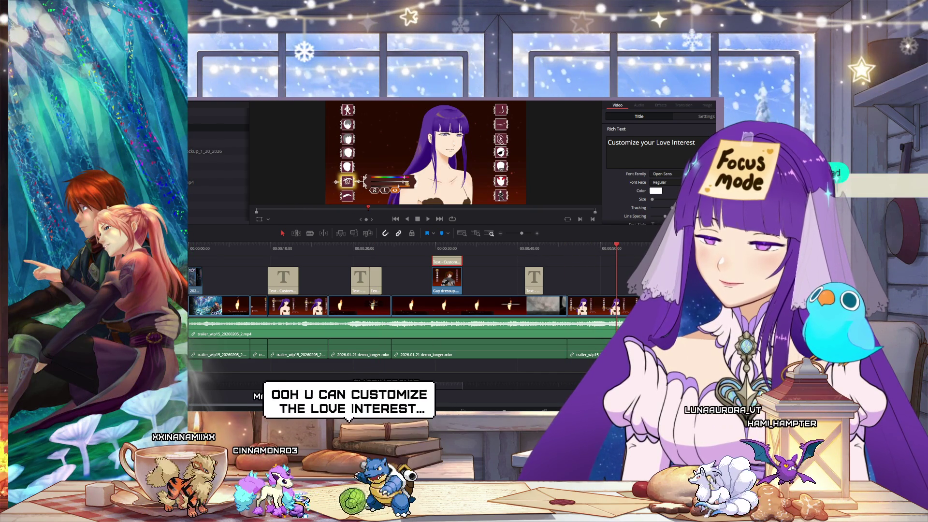
pyautogui.click(465, 318)
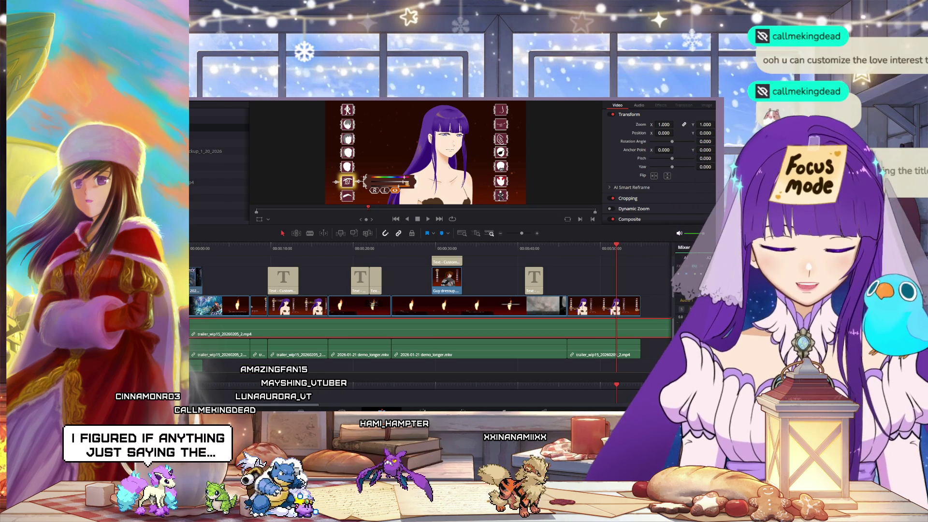
pyautogui.hscroll(5, 435, 309)
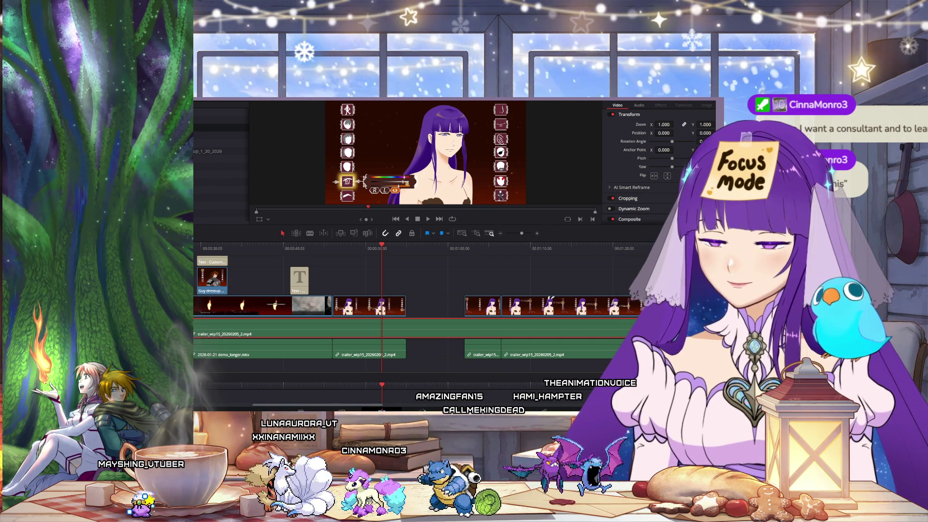
pyautogui.click(391, 257)
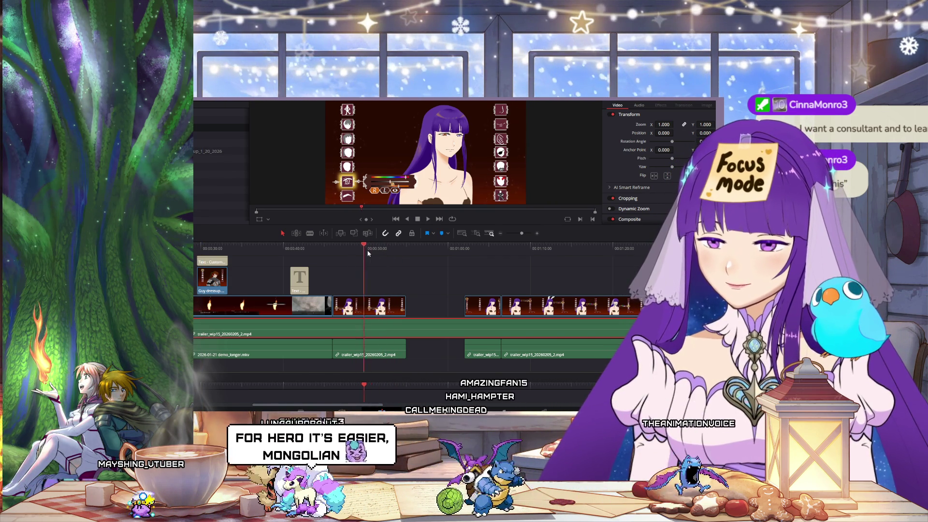
# - Scrub forward through the customization footage and zoom the timeline out to fit every clip
pyautogui.moveTo(392, 258); pyautogui.dragTo(517, 271)
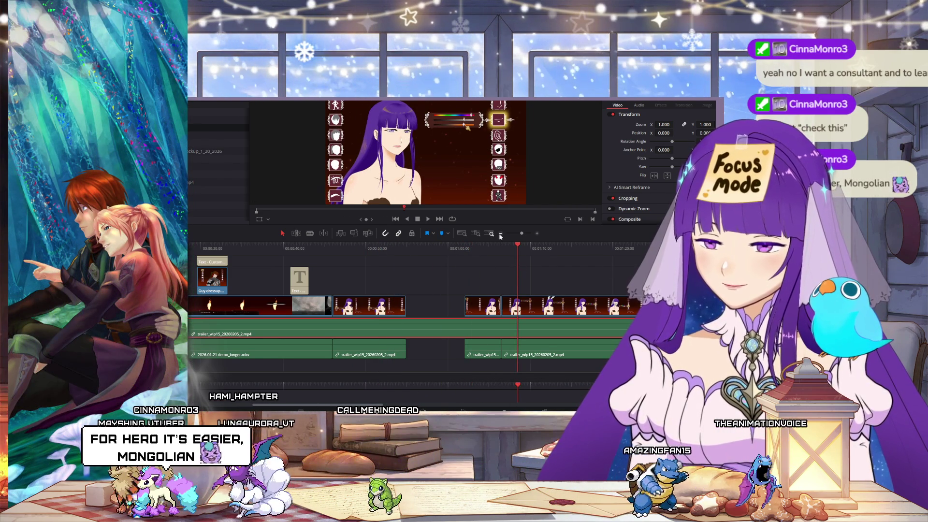
pyautogui.click(500, 234)
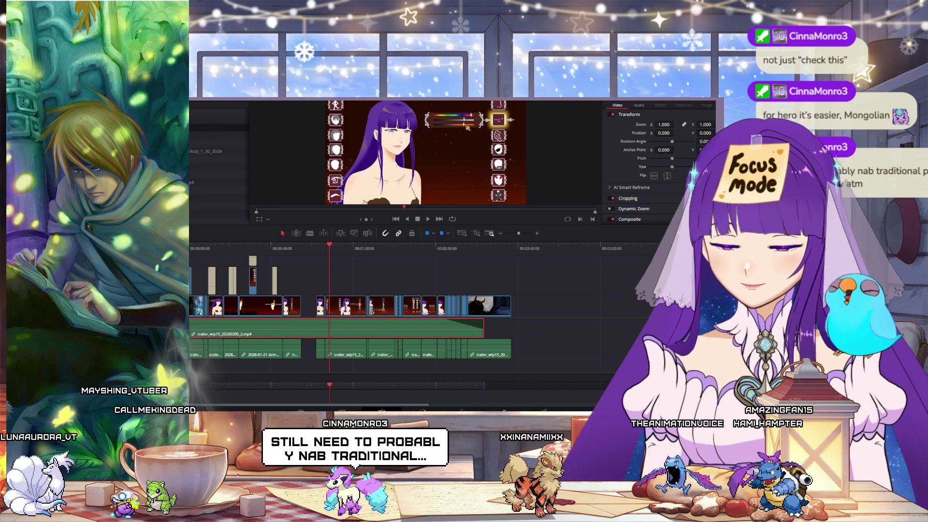
# - Review the landscape and Expressions scenes, then scrub back to the earlier customization footage
pyautogui.click(486, 255)
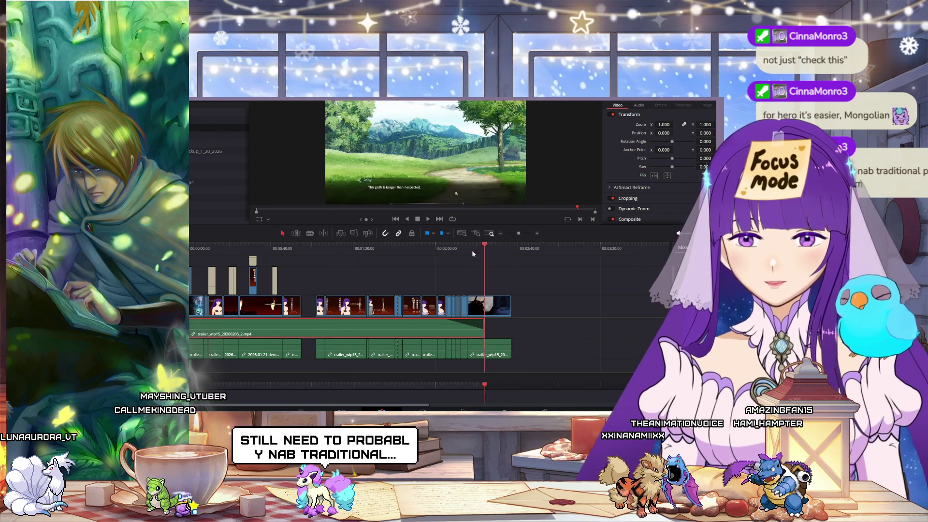
pyautogui.click(406, 252)
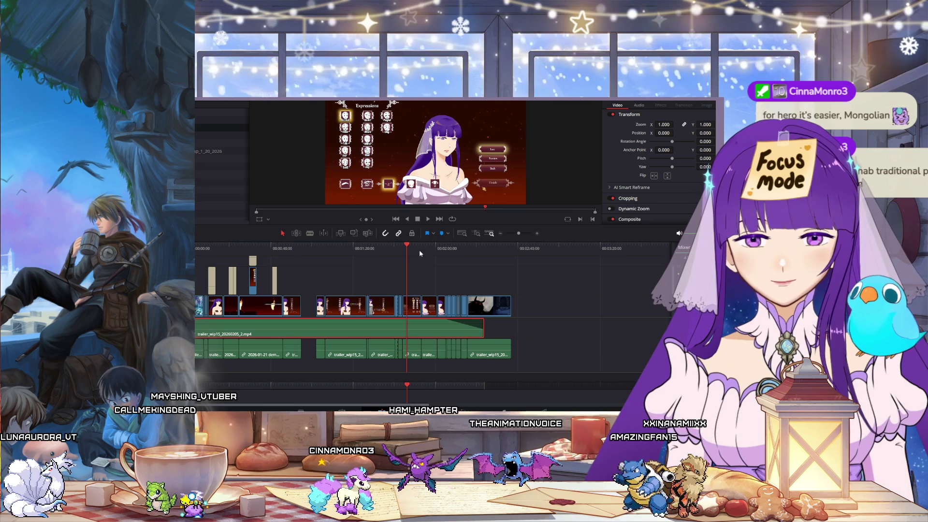
pyautogui.click(398, 249)
pyautogui.moveTo(399, 248); pyautogui.dragTo(317, 251)
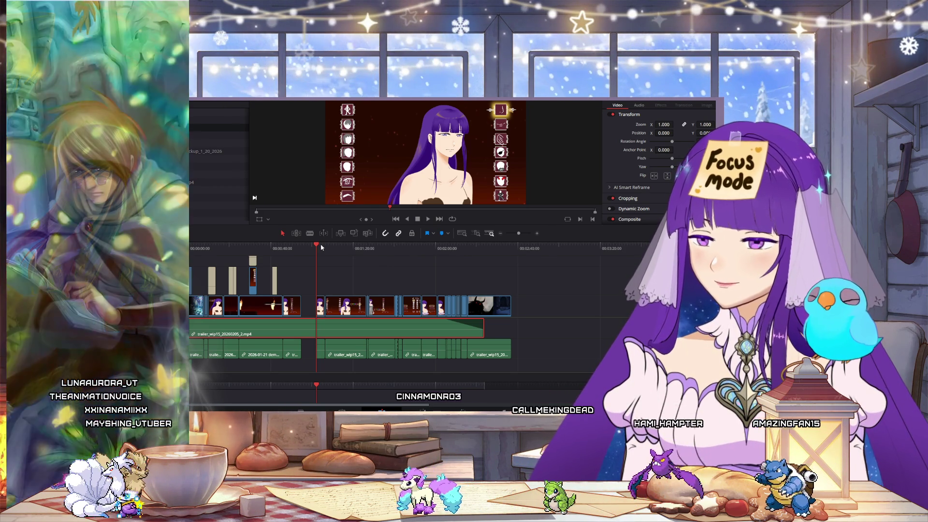
# - Play the trailer from the Cante title card to the 'Customize yourself' clip, then stop
pyautogui.moveTo(314, 246); pyautogui.dragTo(195, 248)
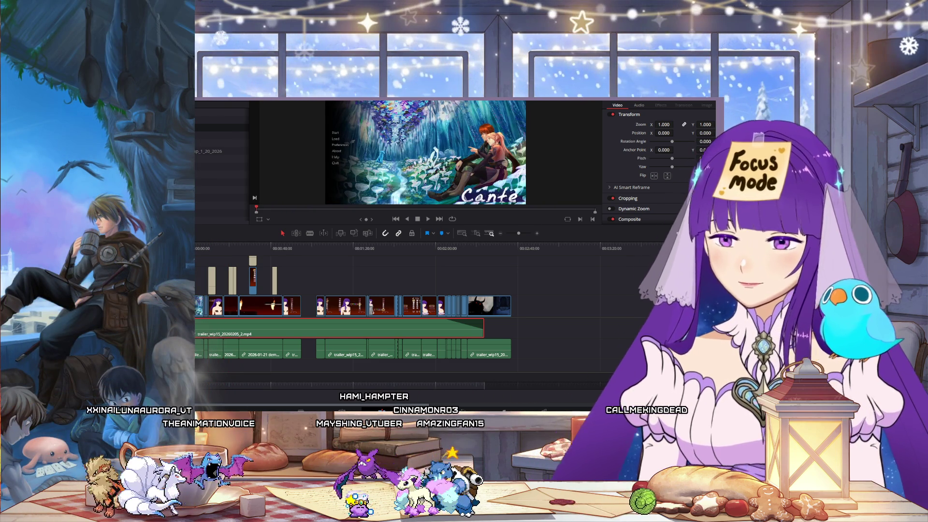
pyautogui.press('space')
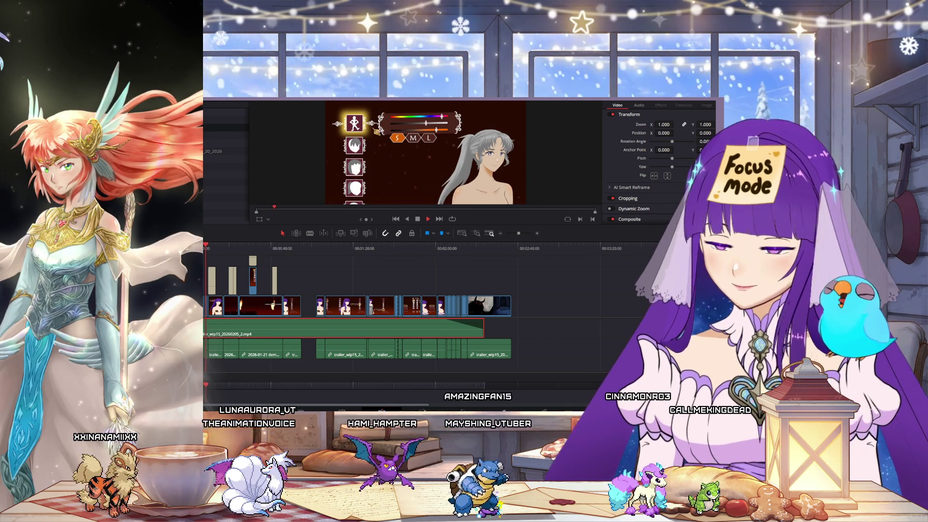
pyautogui.click(419, 219)
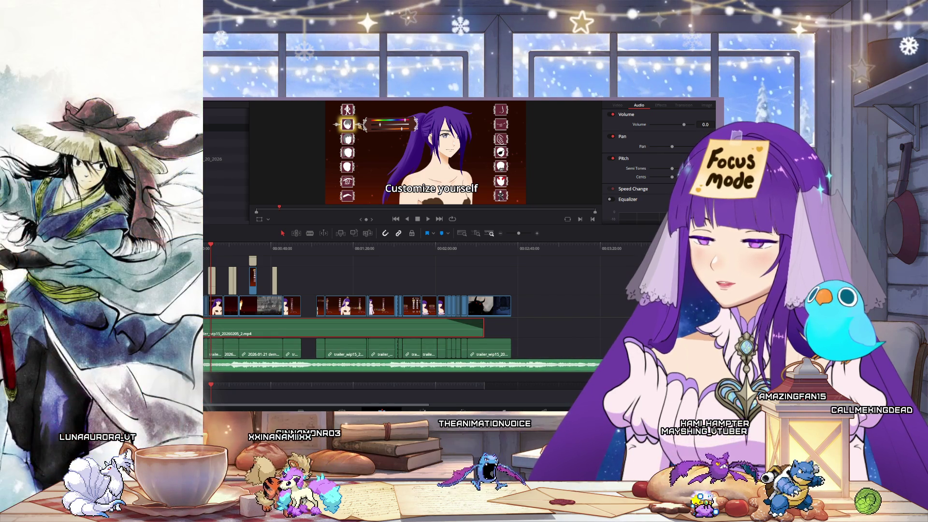
# - Delete the gameplay audio, move the music down a track, and trim its tail over two minutes shorter
pyautogui.click(222, 353)
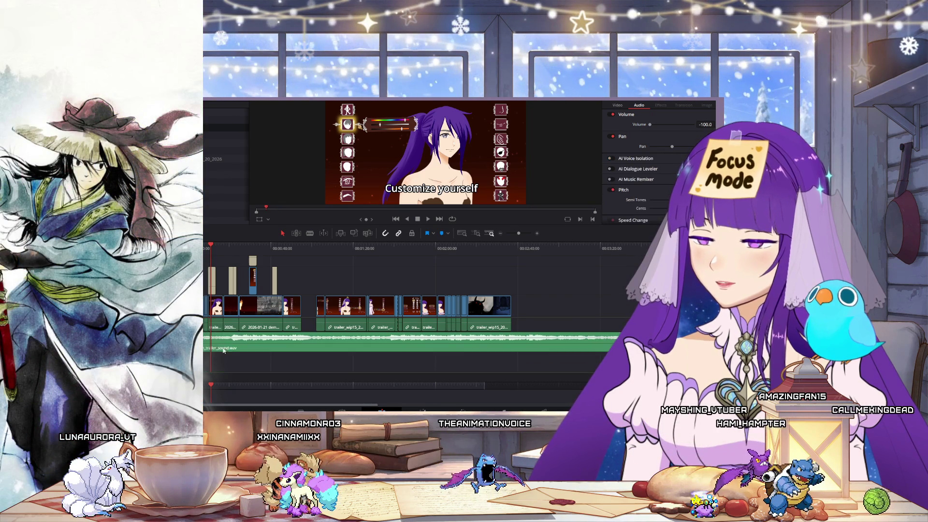
pyautogui.moveTo(209, 354); pyautogui.dragTo(205, 368)
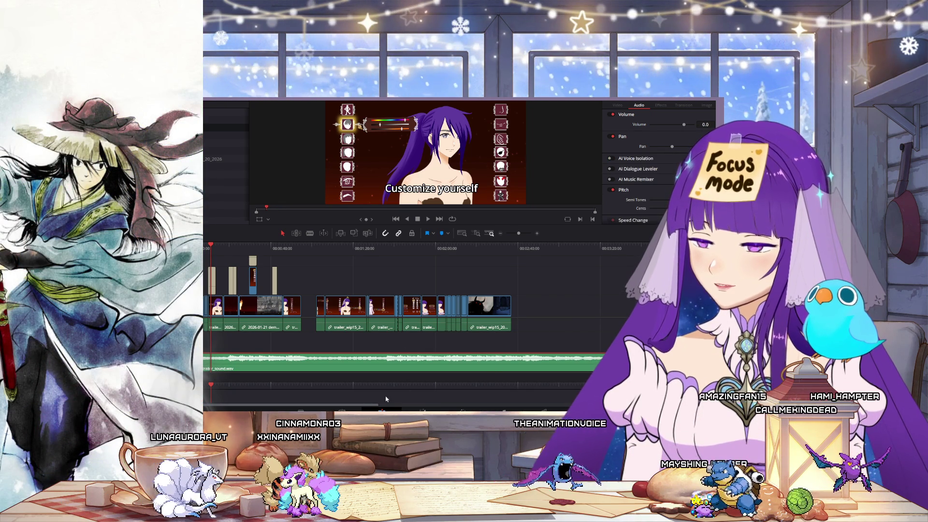
pyautogui.hscroll(5, 491, 377)
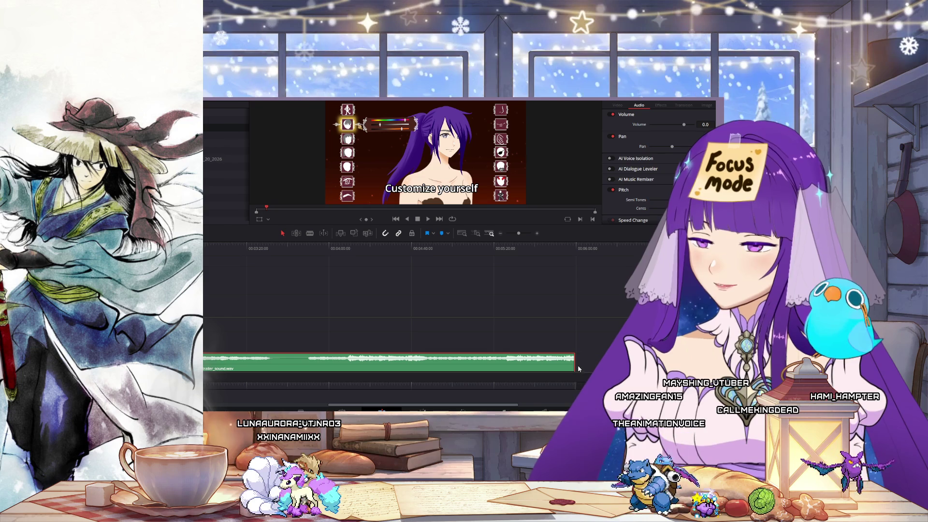
pyautogui.moveTo(574, 364); pyautogui.dragTo(282, 369)
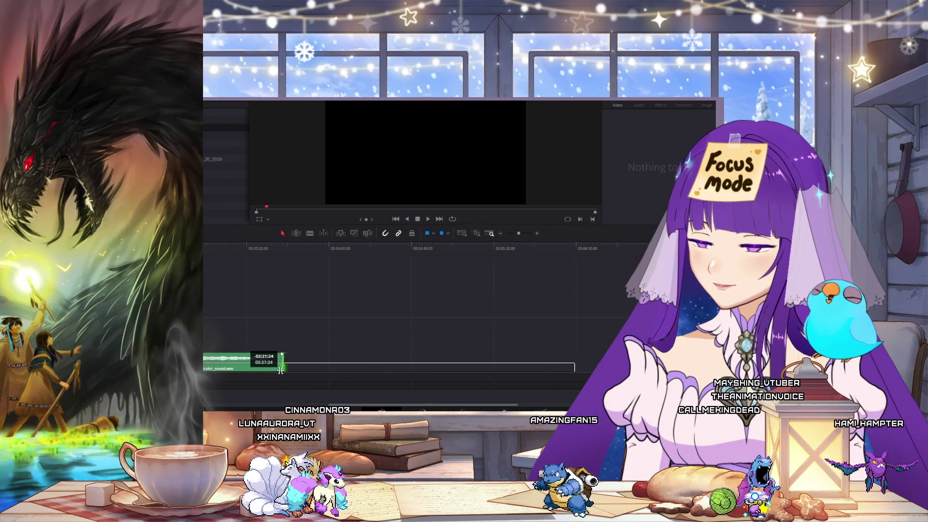
pyautogui.moveTo(426, 406); pyautogui.dragTo(250, 396)
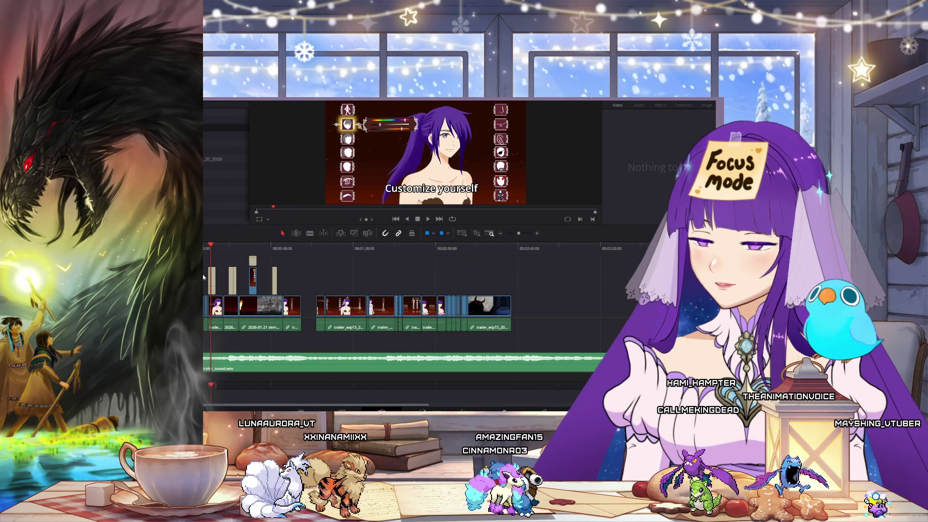
pyautogui.press('Home')
pyautogui.press('space')
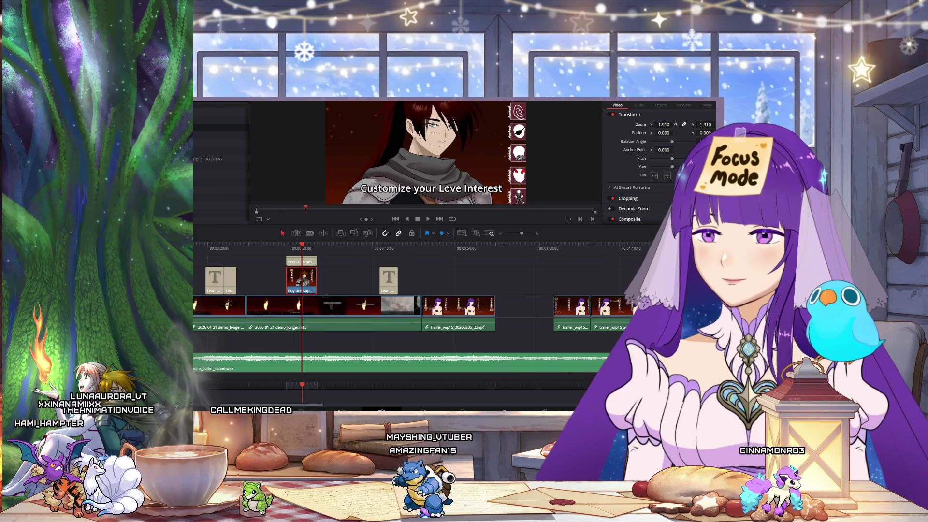
# - Set the love-interest shot to Position Y -156 and X -15, replaying from the flame scene to check
pyautogui.moveTo(704, 133); pyautogui.dragTo(657, 132)
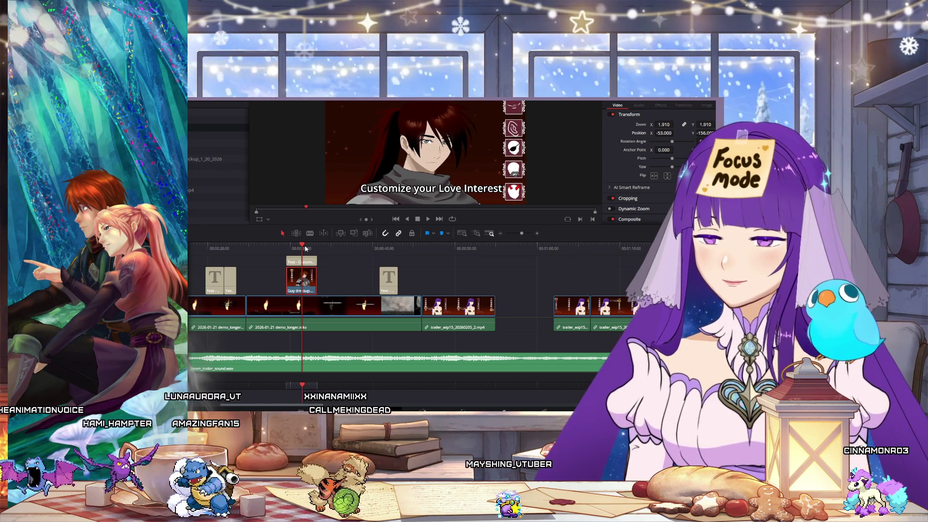
pyautogui.click(286, 248)
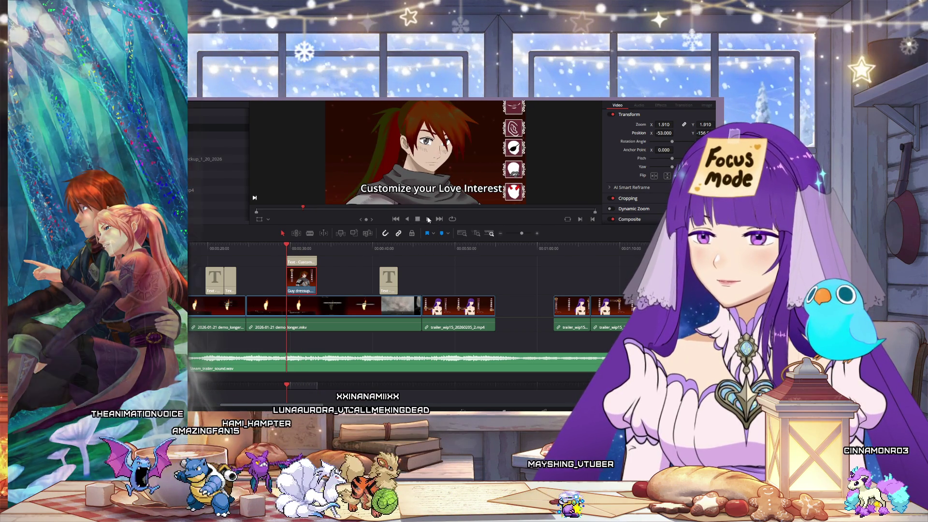
pyautogui.click(427, 219)
pyautogui.press('space')
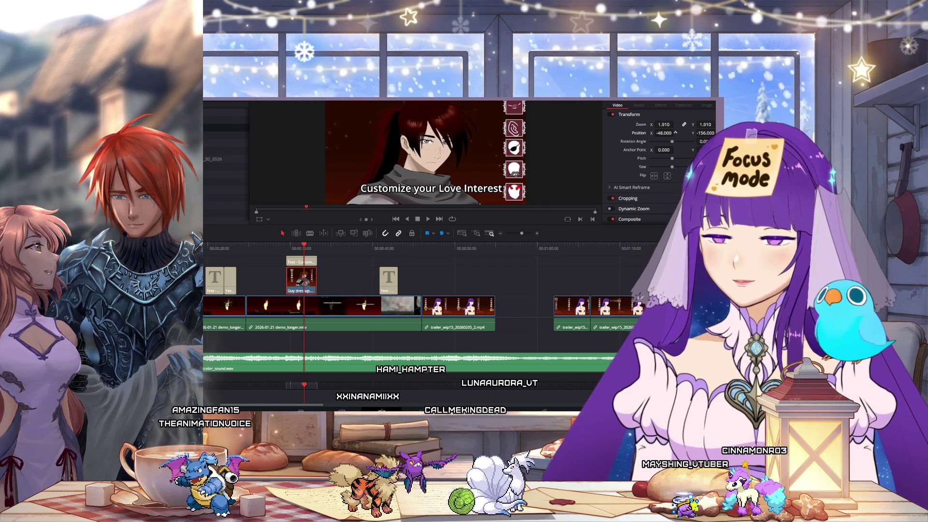
pyautogui.moveTo(662, 132); pyautogui.dragTo(681, 131)
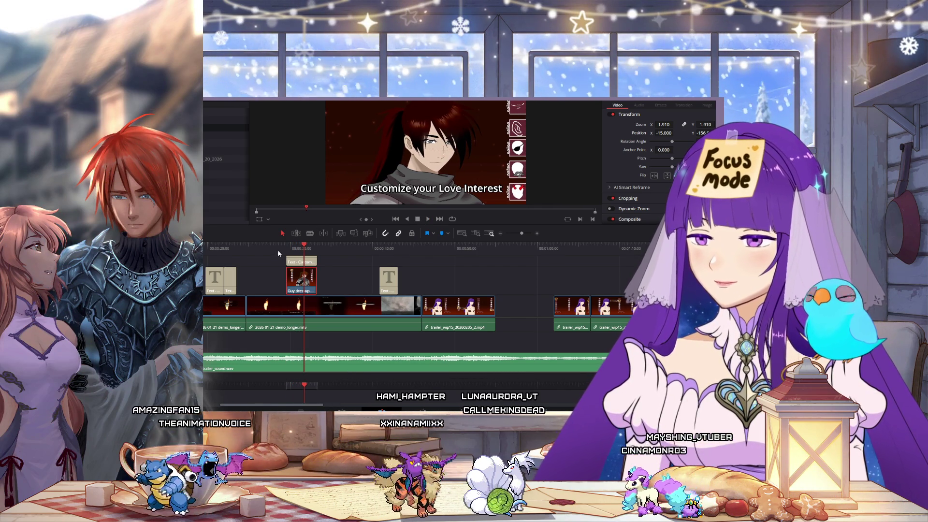
pyautogui.click(278, 250)
pyautogui.press('space')
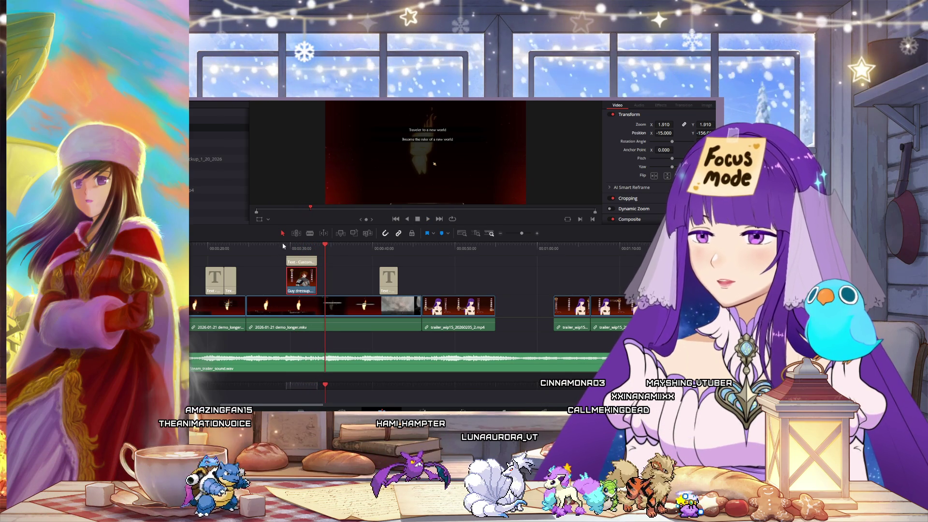
pyautogui.click(247, 250)
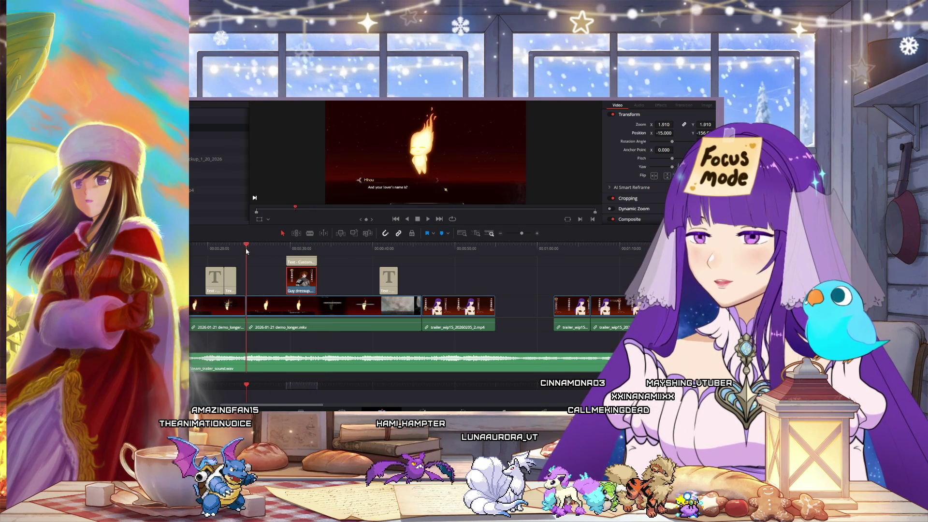
# - Move the demo_longer and trailer gameplay clips up one track and +05:13 later
pyautogui.click(271, 315)
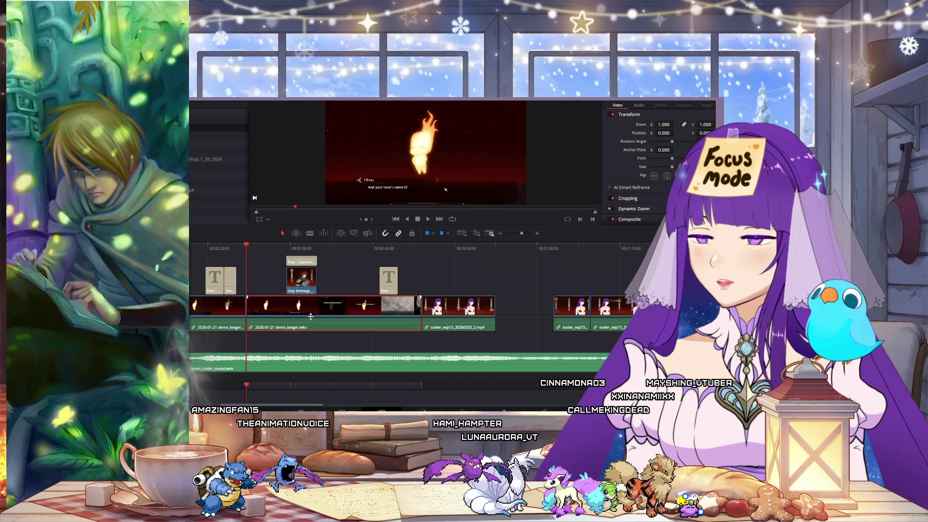
pyautogui.moveTo(330, 313)
pyautogui.mouseDown()
pyautogui.moveTo(348, 293)
pyautogui.moveTo(385, 287)
pyautogui.mouseUp()
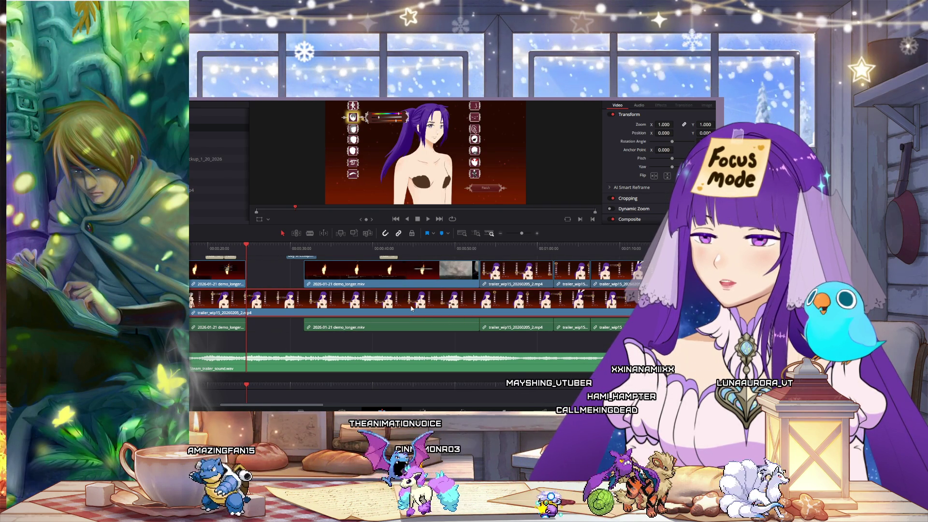
pyautogui.scroll(2, 425, 300)
pyautogui.scroll(-2, 454, 285)
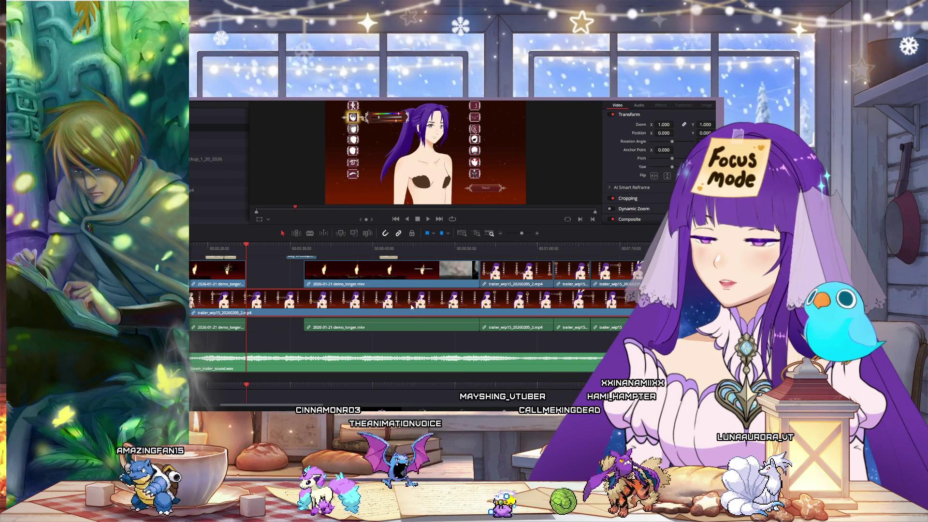
pyautogui.scroll(2, 489, 267)
# - With the timeline zoomed out, slide the short clip slightly earlier
pyautogui.click(501, 233)
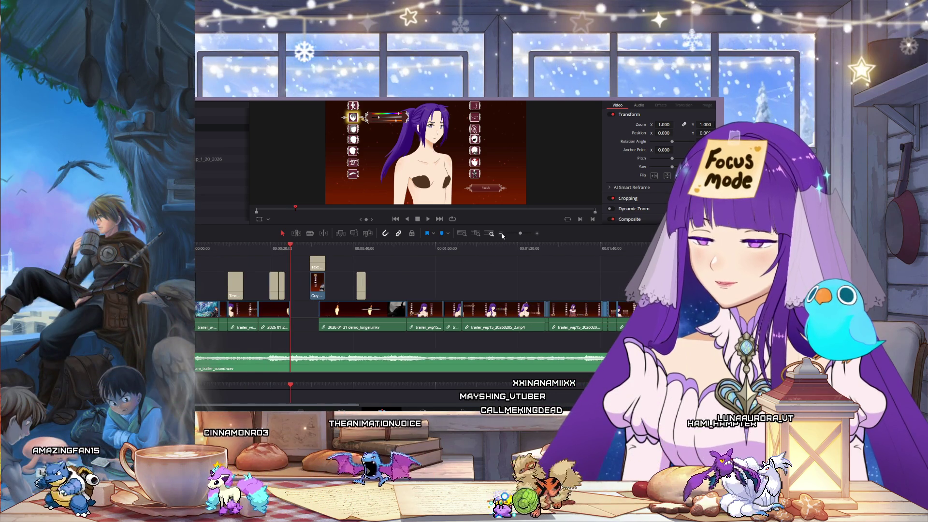
pyautogui.click(501, 235)
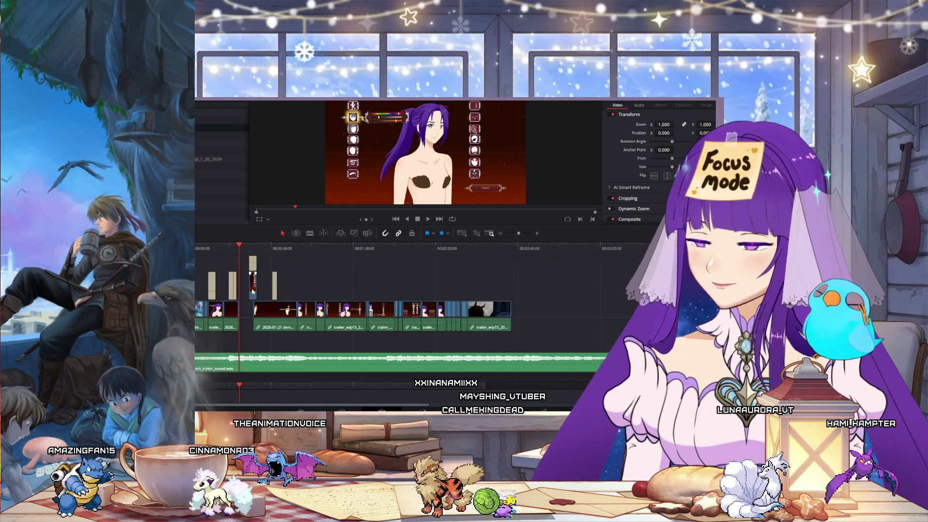
pyautogui.moveTo(252, 293); pyautogui.dragTo(247, 295)
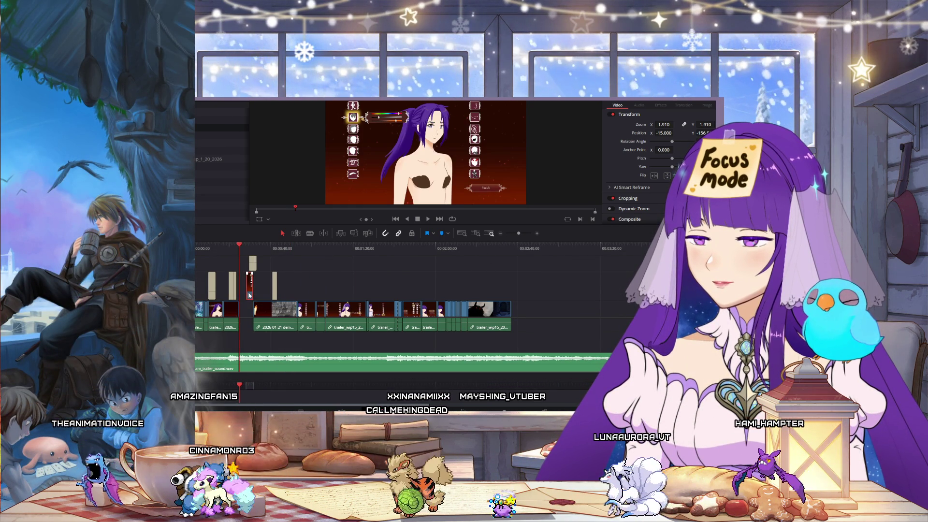
pyautogui.click(538, 232)
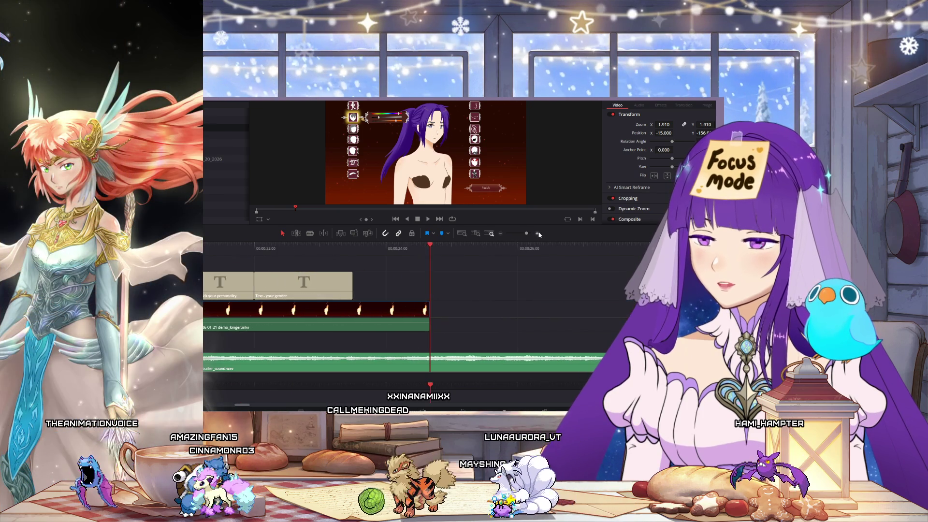
# - Place Guy dressup.mp4 on the lower track at the playhead with the 'Customize your Love Interest' title above
pyautogui.click(501, 234)
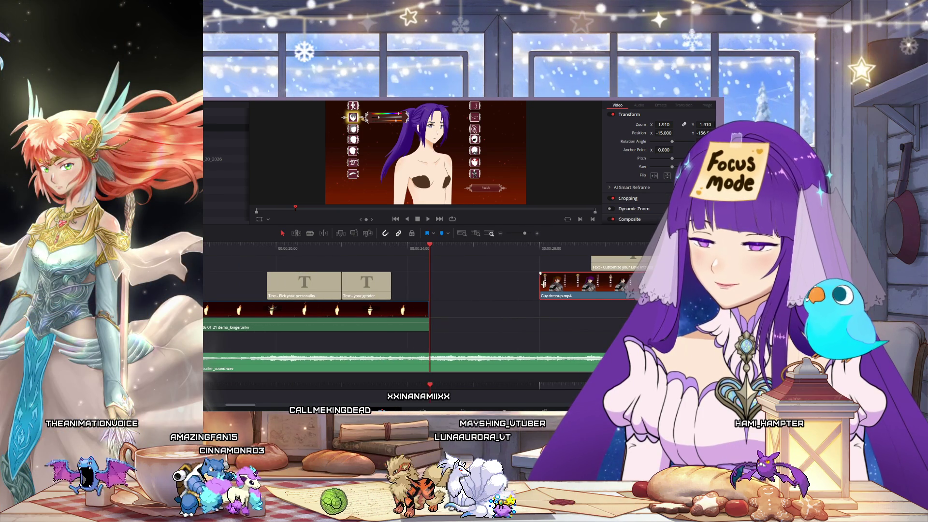
pyautogui.moveTo(582, 292); pyautogui.dragTo(584, 307)
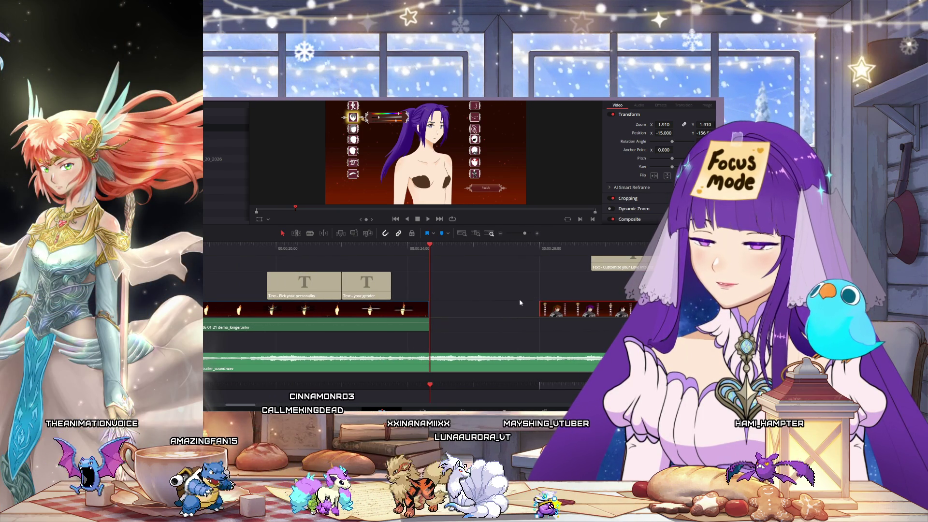
pyautogui.moveTo(525, 313); pyautogui.dragTo(449, 317)
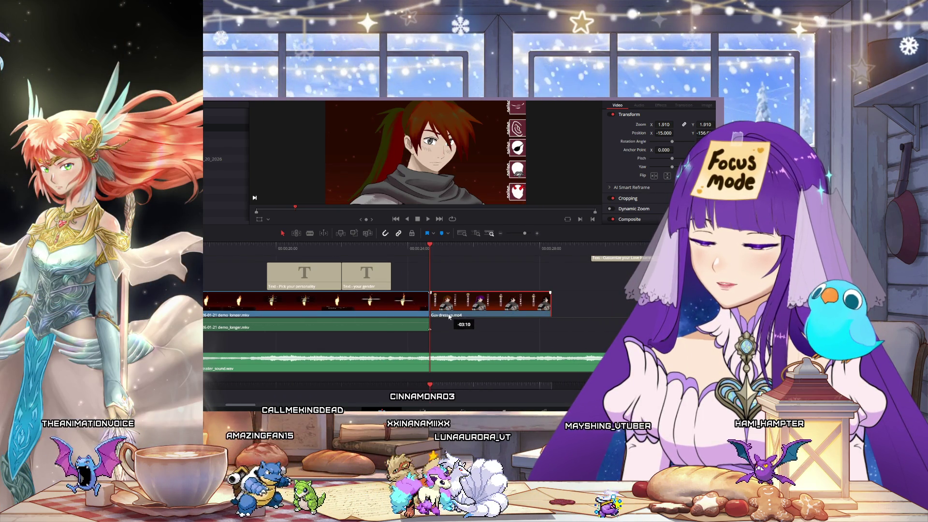
pyautogui.moveTo(620, 259); pyautogui.dragTo(459, 279)
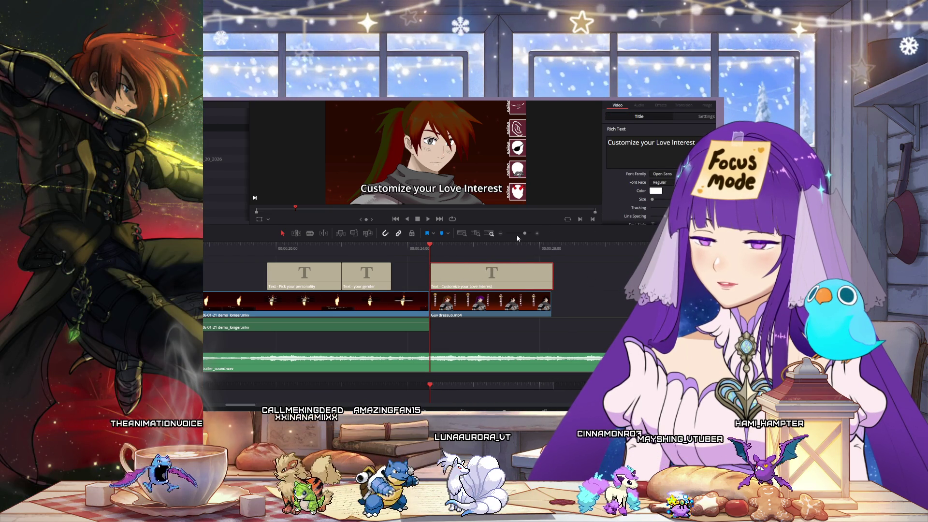
# - Pull the following clips left to close the gap after the Guy dressup clip
pyautogui.click(502, 235)
pyautogui.click(502, 235)
pyautogui.click(502, 236)
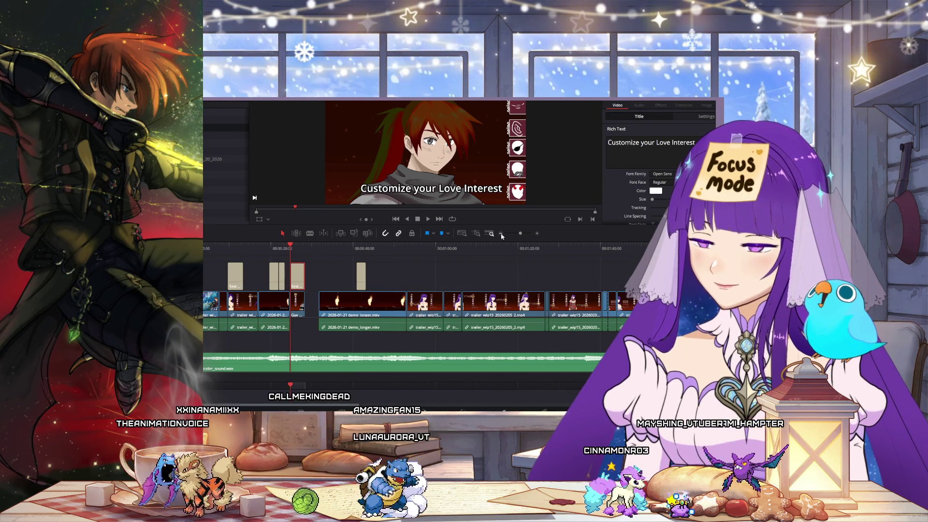
pyautogui.moveTo(339, 274); pyautogui.dragTo(603, 332)
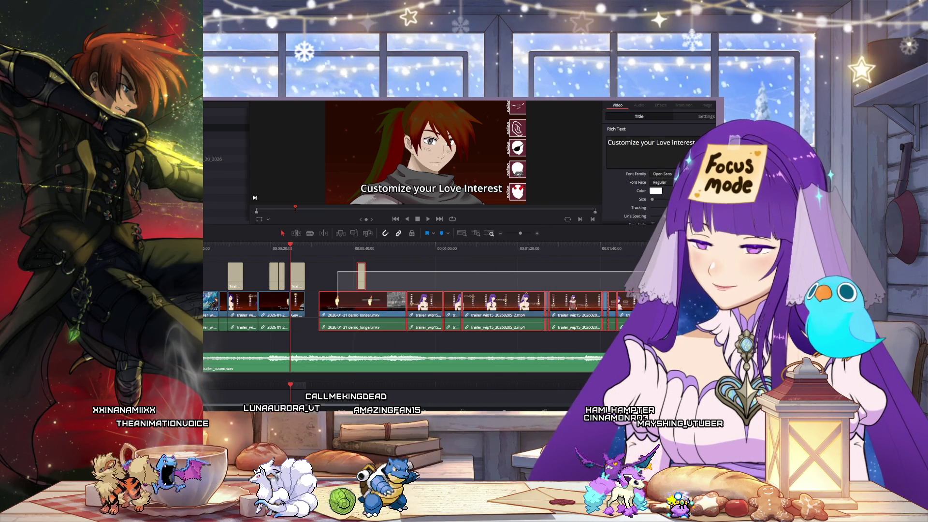
pyautogui.moveTo(507, 305); pyautogui.dragTo(493, 304)
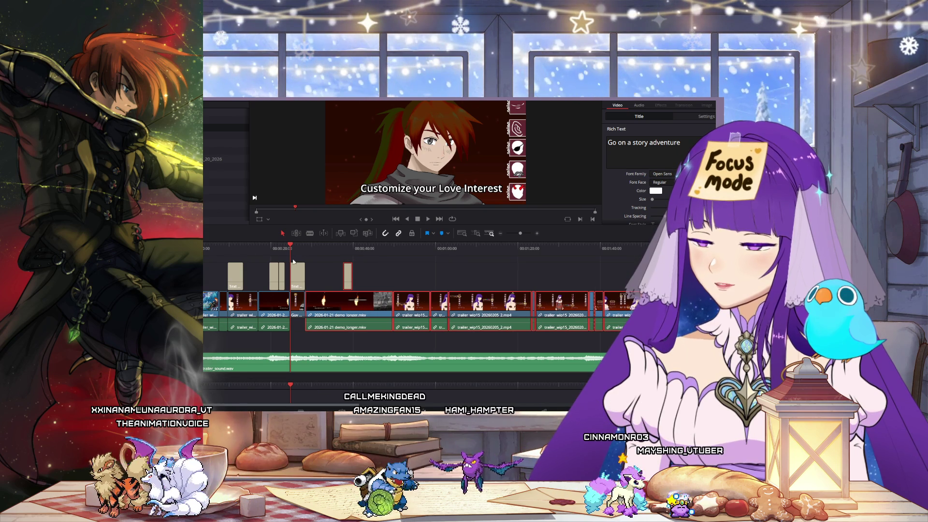
pyautogui.click(219, 247)
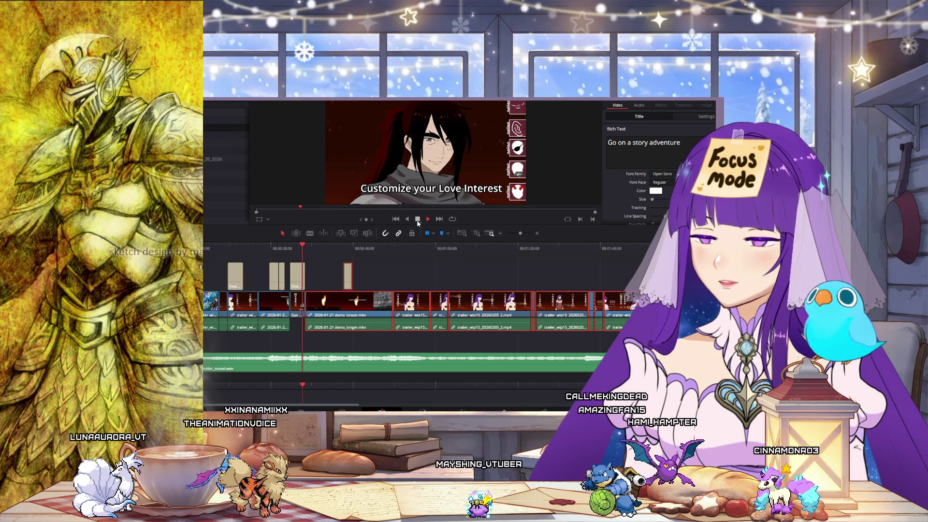
pyautogui.click(418, 220)
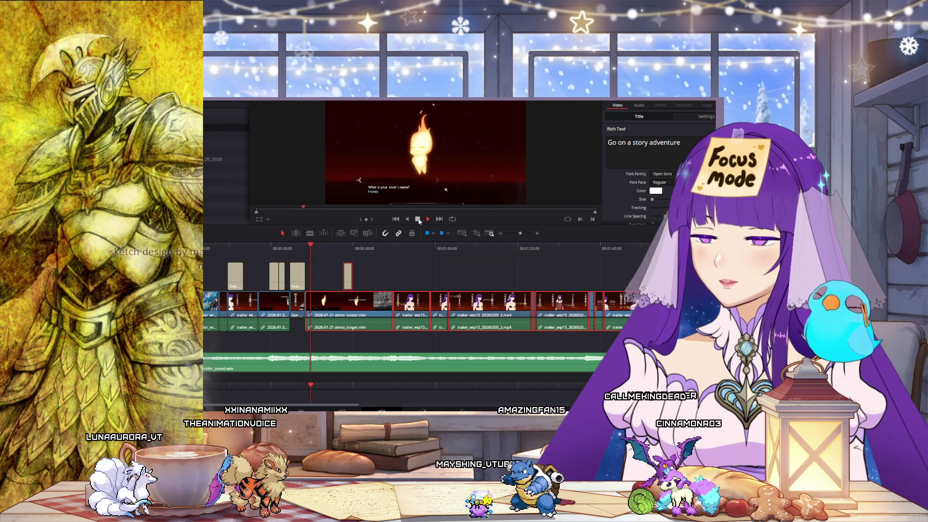
pyautogui.click(290, 249)
pyautogui.moveTo(291, 249); pyautogui.dragTo(306, 252)
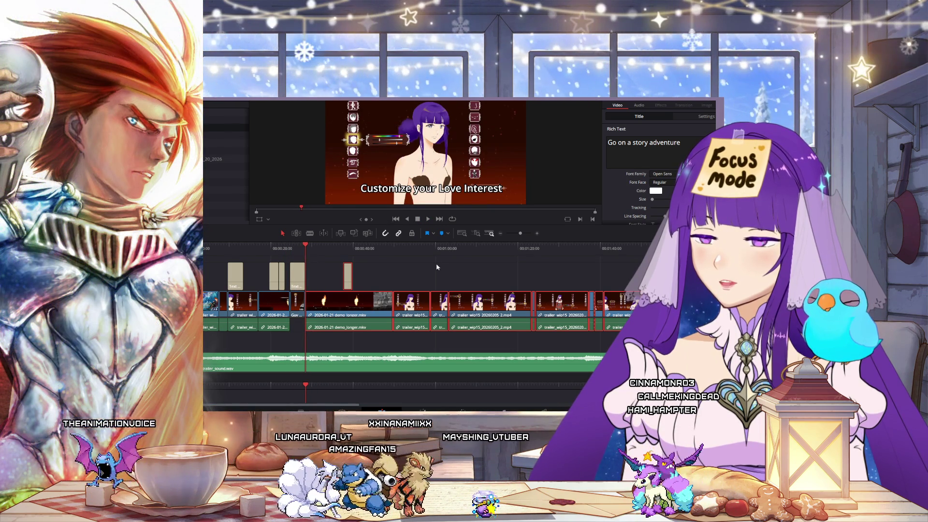
pyautogui.click(537, 234)
# - Zoom in on the clip boundary and extend the customization clip's end to meet the next clip
pyautogui.click(537, 234)
pyautogui.click(537, 234)
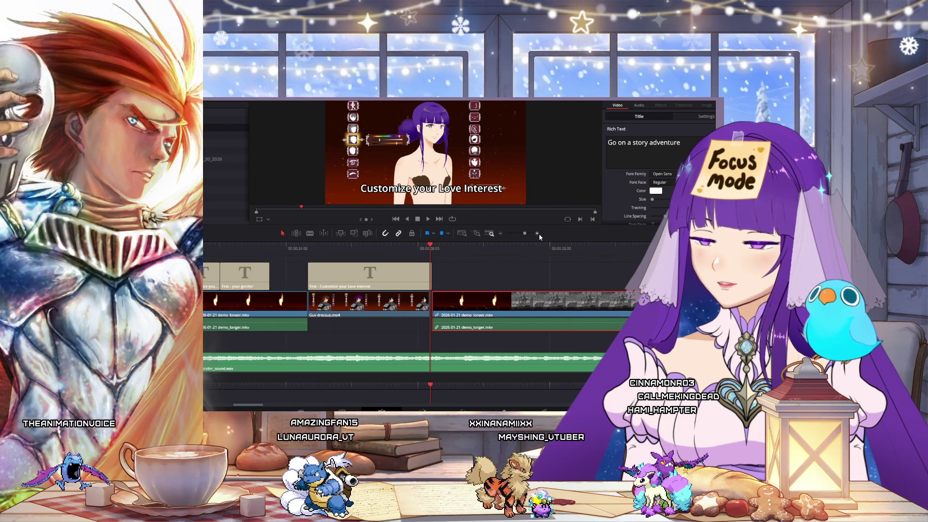
pyautogui.click(537, 233)
pyautogui.moveTo(427, 307); pyautogui.dragTo(430, 307)
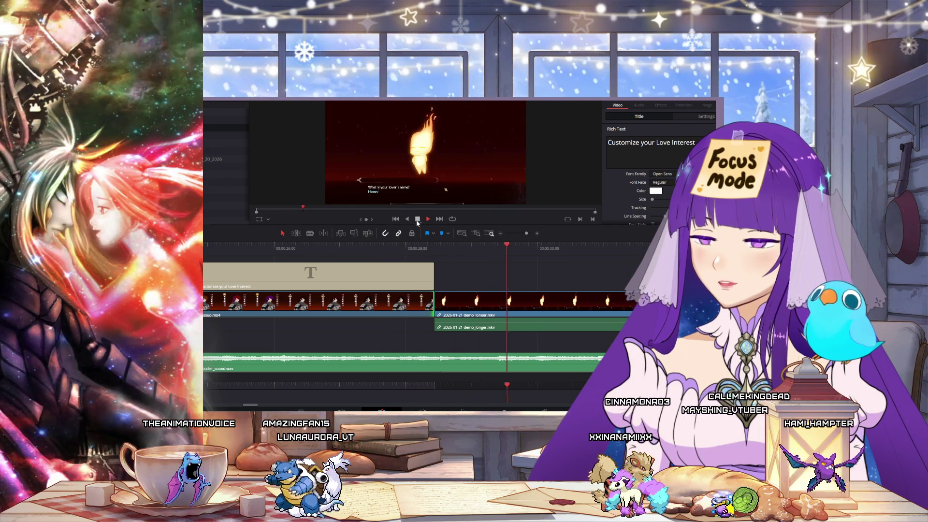
# - Zoom the timeline back out and play through to the stormy-sky footage
pyautogui.click(500, 234)
pyautogui.click(501, 235)
pyautogui.click(501, 234)
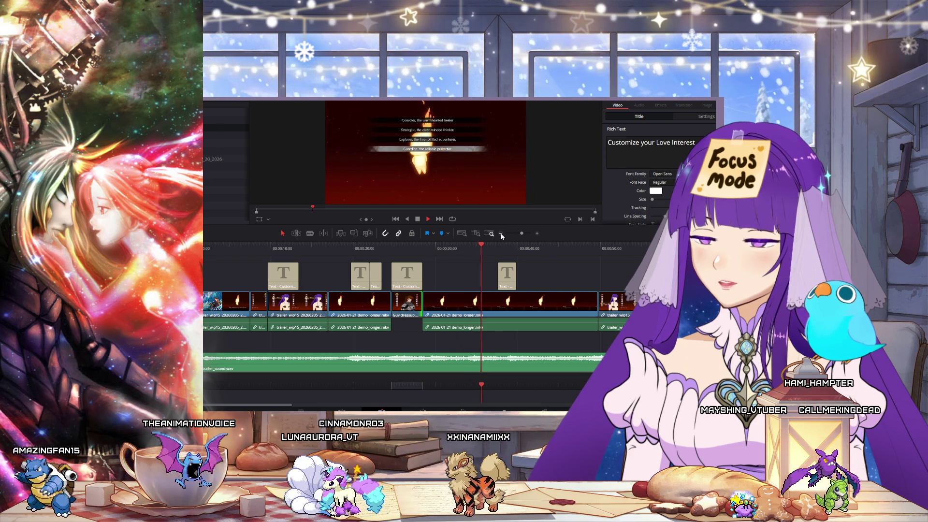
pyautogui.click(501, 234)
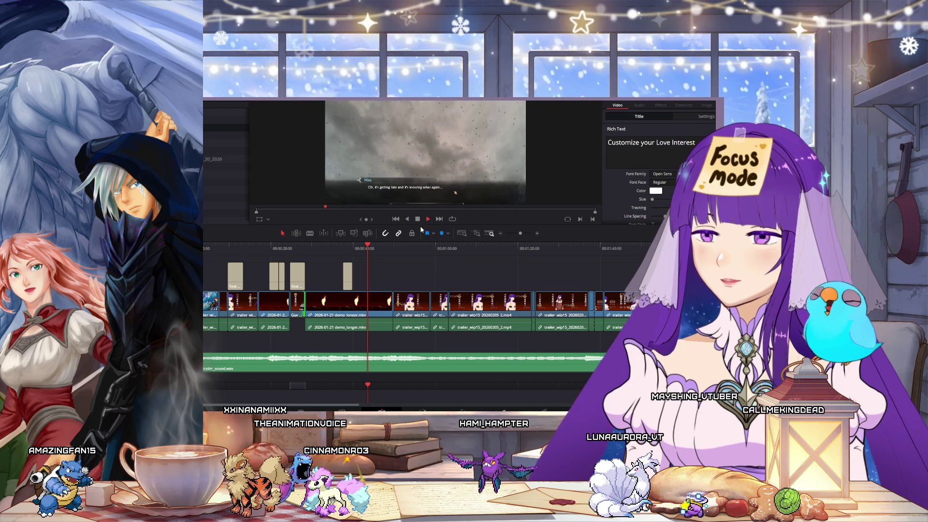
pyautogui.click(418, 220)
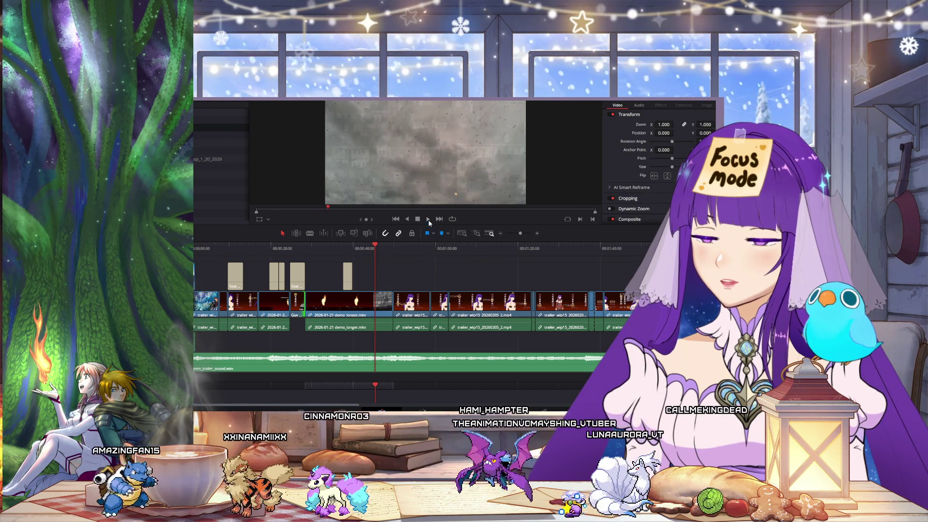
pyautogui.click(428, 220)
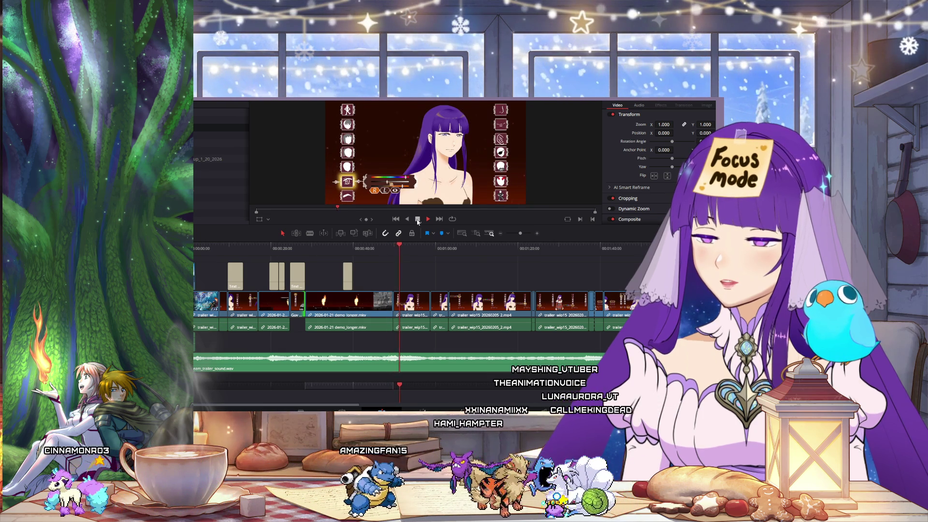
# - Marquee-select the later gameplay clips across the whole trailer and delete them from the timeline
pyautogui.click(501, 234)
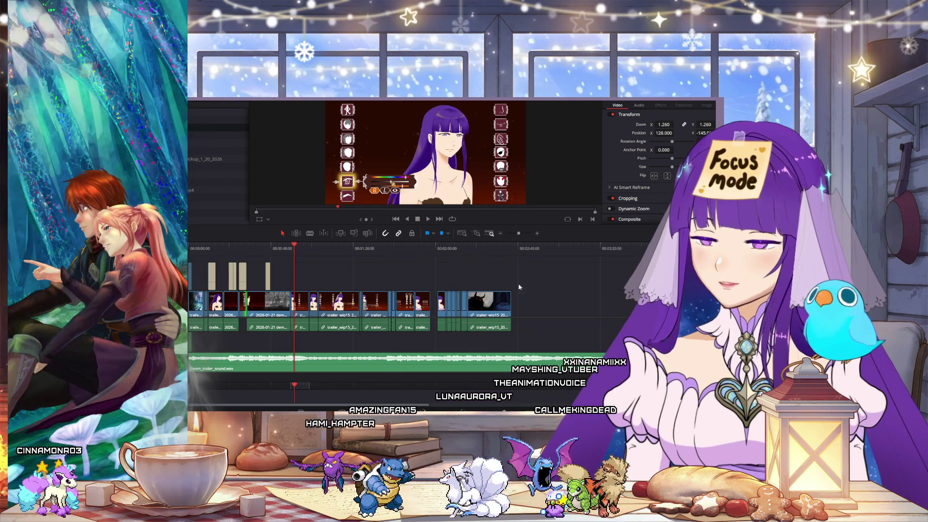
pyautogui.moveTo(457, 252); pyautogui.dragTo(509, 259)
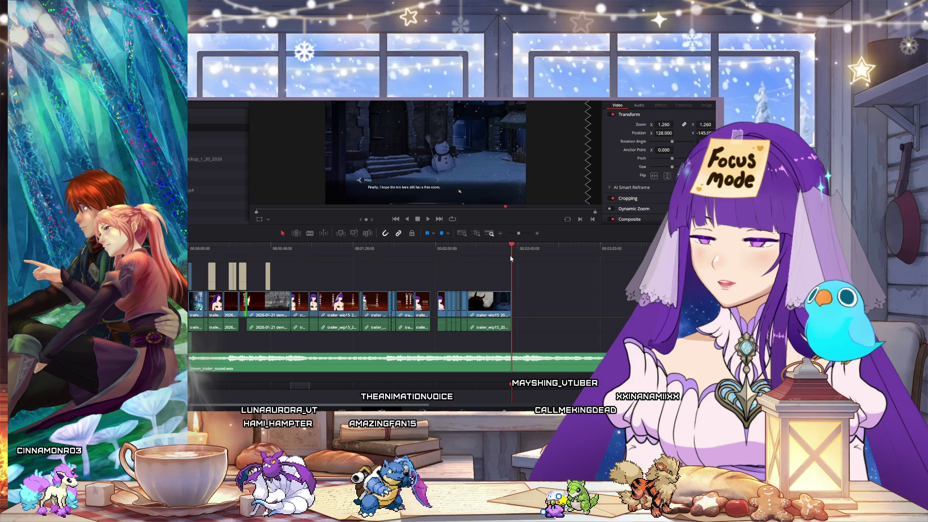
pyautogui.moveTo(545, 290)
pyautogui.mouseDown()
pyautogui.moveTo(295, 307)
pyautogui.moveTo(328, 306)
pyautogui.mouseUp()
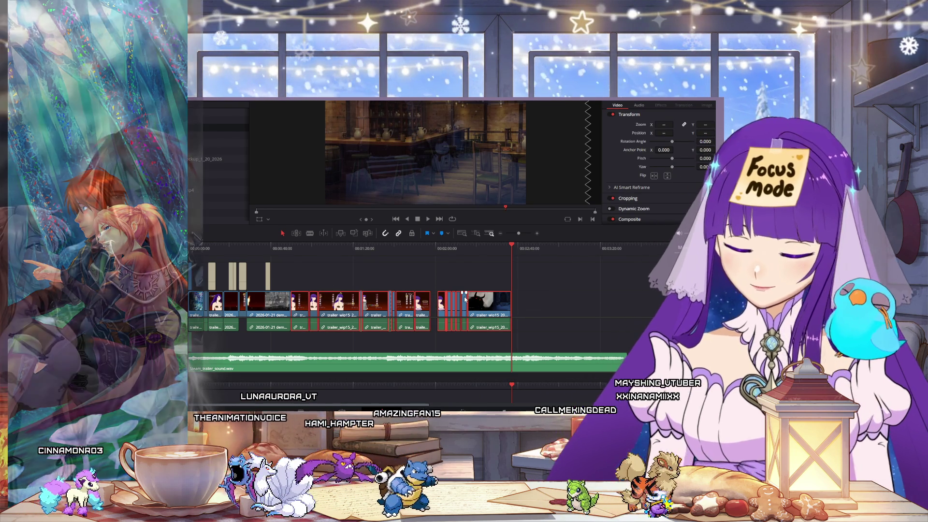
pyautogui.press('Delete')
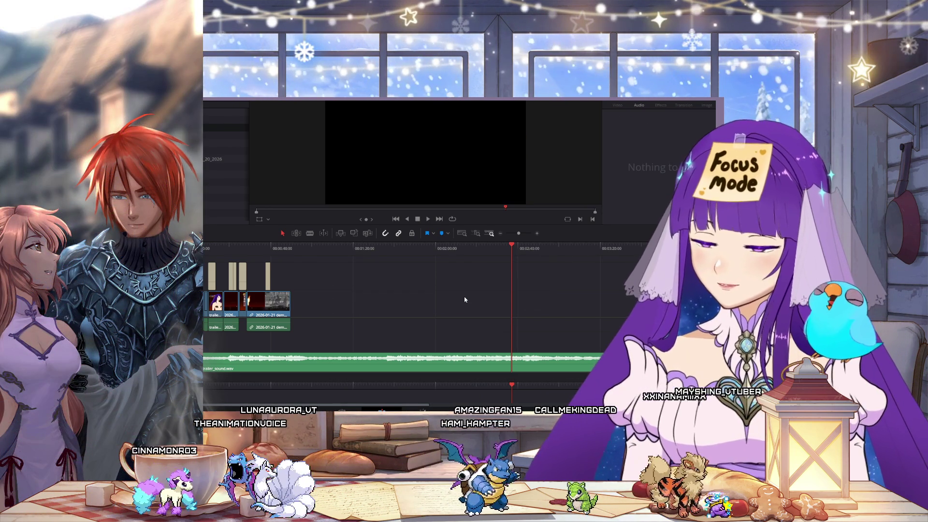
# - Shorten the video clip's end, then undo to restore the removed trailer_wip15 gameplay clip
pyautogui.moveTo(289, 306); pyautogui.dragTo(310, 307)
pyautogui.moveTo(276, 257); pyautogui.dragTo(309, 259)
pyautogui.hotkey('ctrl', 'z')
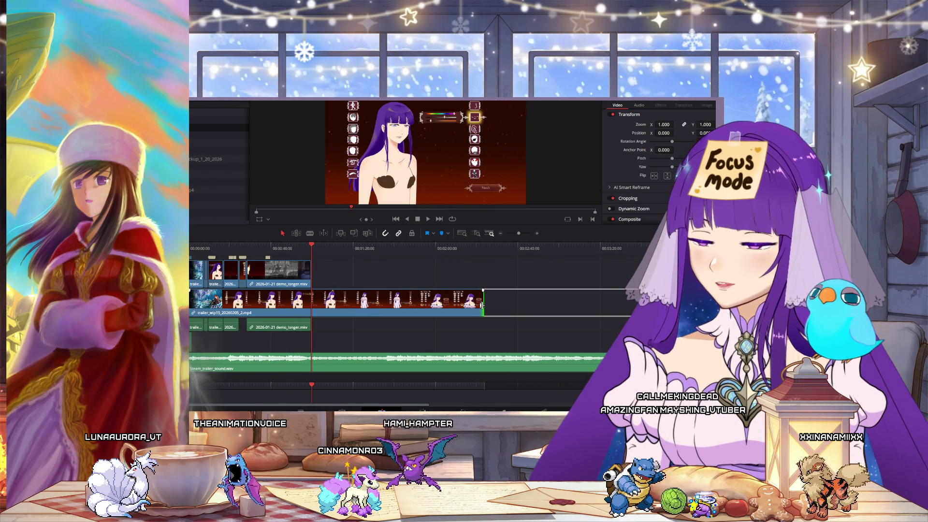
# - Trim the trailer_sound music track and the trailer clip's end back to the rest of the edit
pyautogui.moveTo(625, 362); pyautogui.dragTo(351, 365)
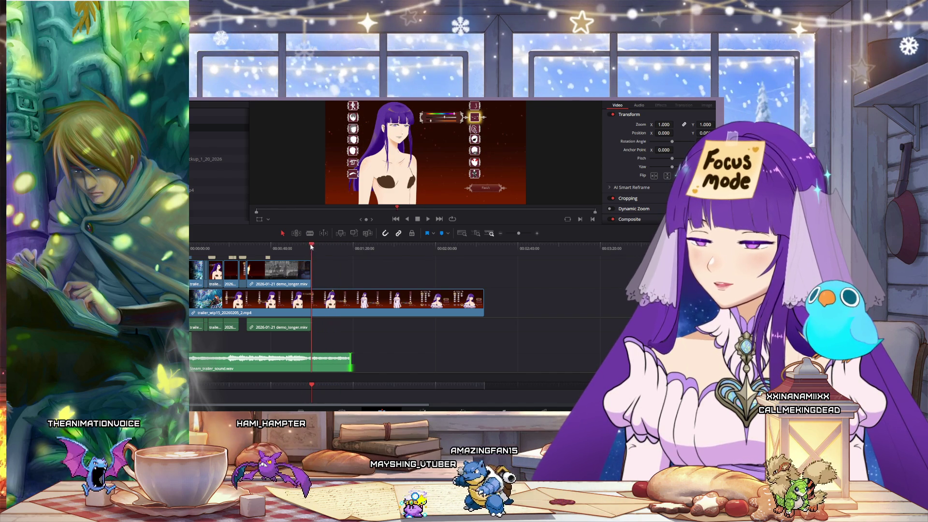
pyautogui.moveTo(277, 247); pyautogui.dragTo(318, 253)
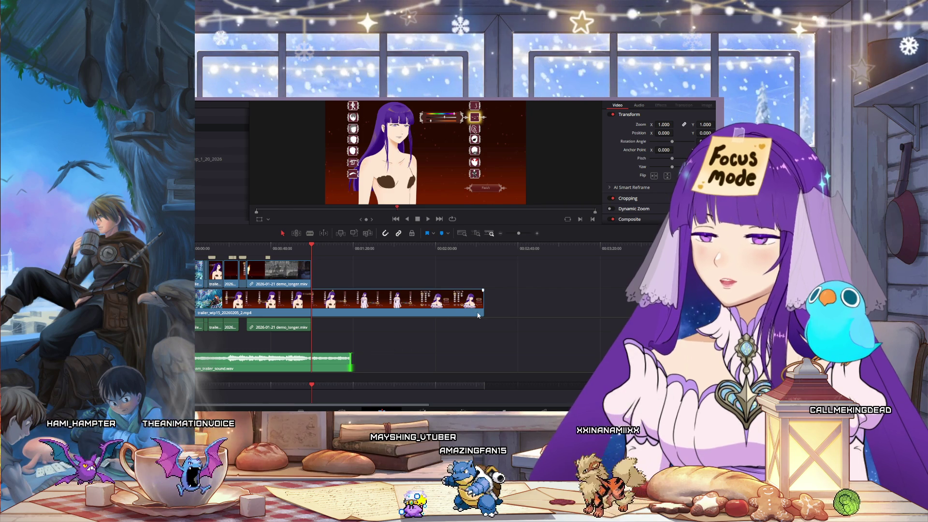
pyautogui.moveTo(481, 308)
pyautogui.mouseDown()
pyautogui.moveTo(271, 307)
pyautogui.moveTo(353, 308)
pyautogui.moveTo(311, 308)
pyautogui.mouseUp()
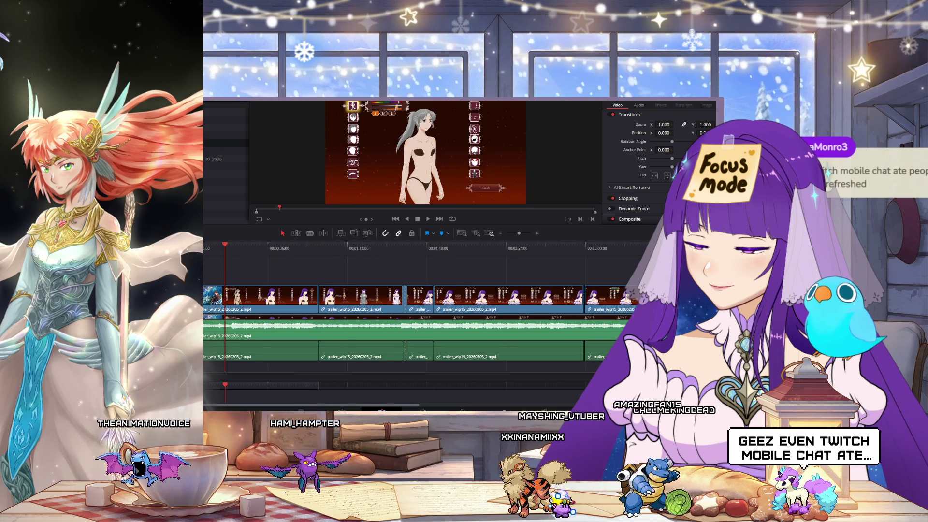
pyautogui.press('j')
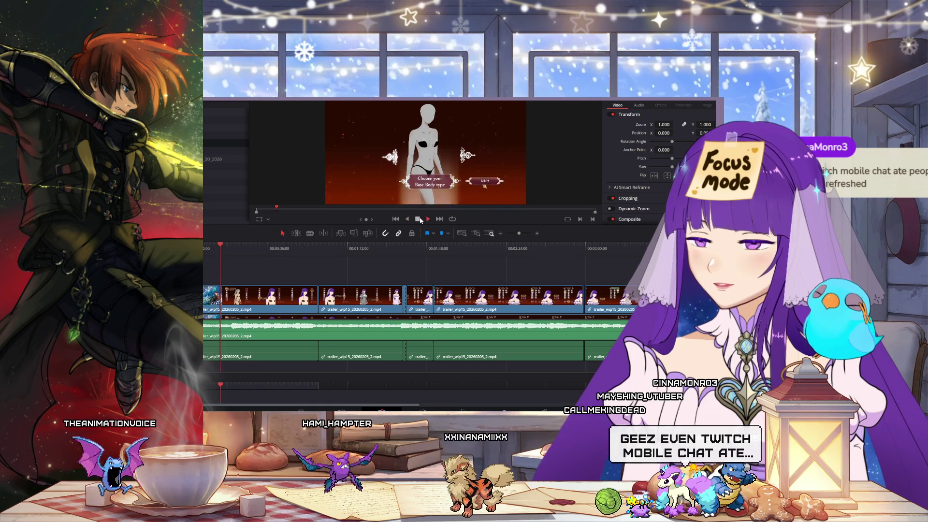
pyautogui.click(418, 220)
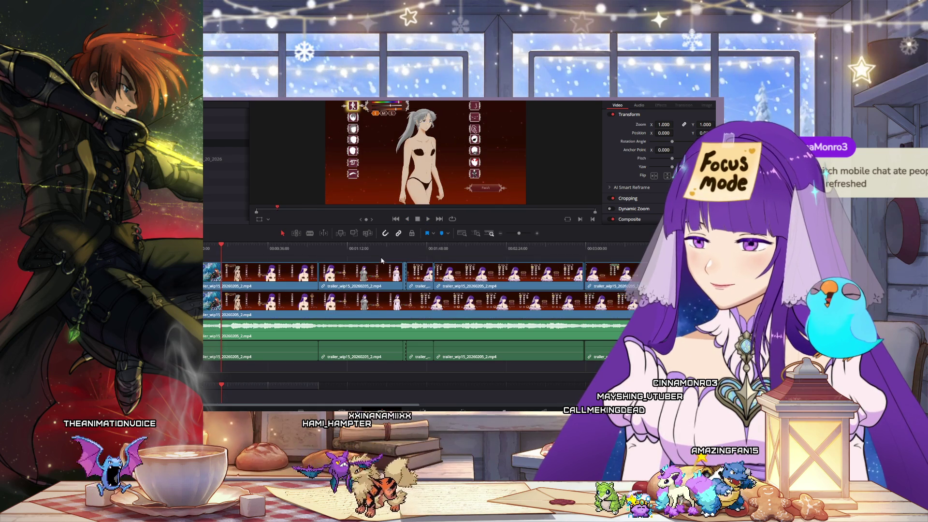
pyautogui.click(427, 220)
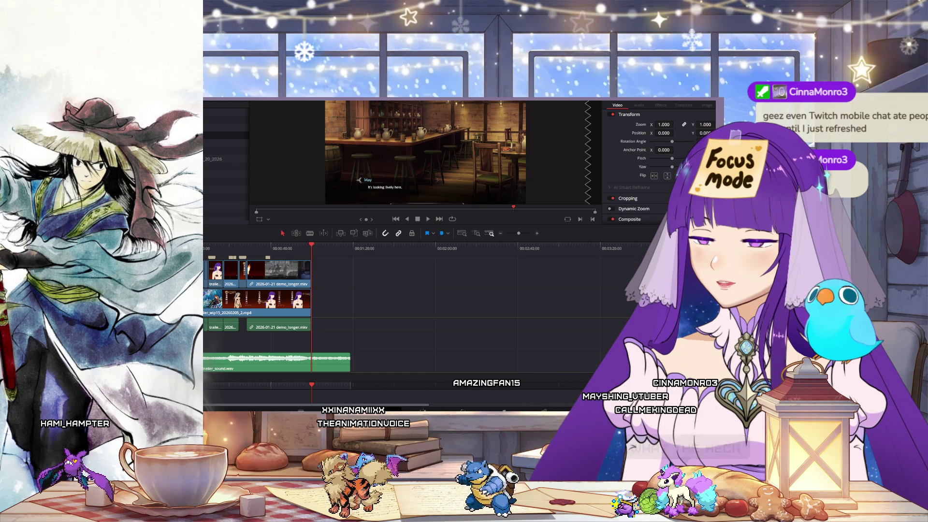
# - Add demo_longer.mkv footage at the playhead and trim its end back to the fire-spirit shot
pyautogui.click(639, 105)
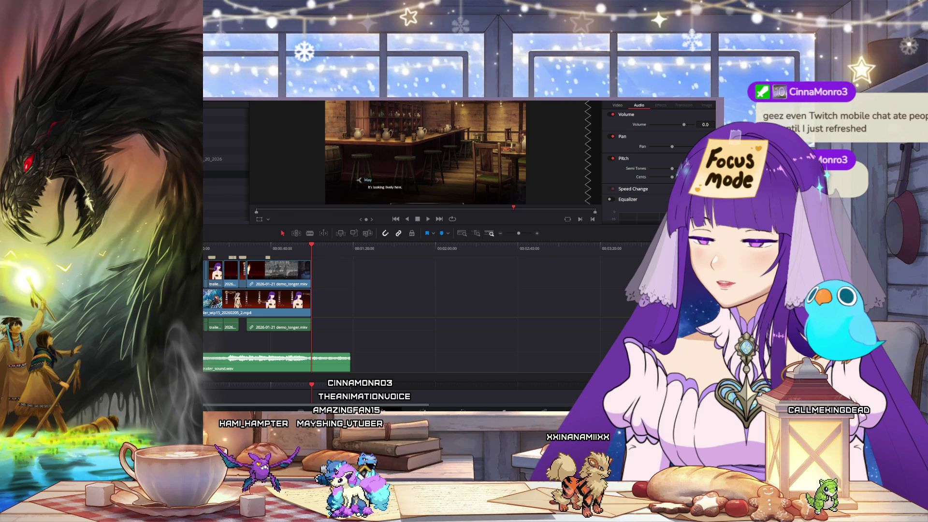
pyautogui.moveTo(435, 155)
pyautogui.mouseDown()
pyautogui.moveTo(459, 268)
pyautogui.moveTo(419, 267)
pyautogui.mouseUp()
pyautogui.moveTo(315, 248); pyautogui.dragTo(331, 248)
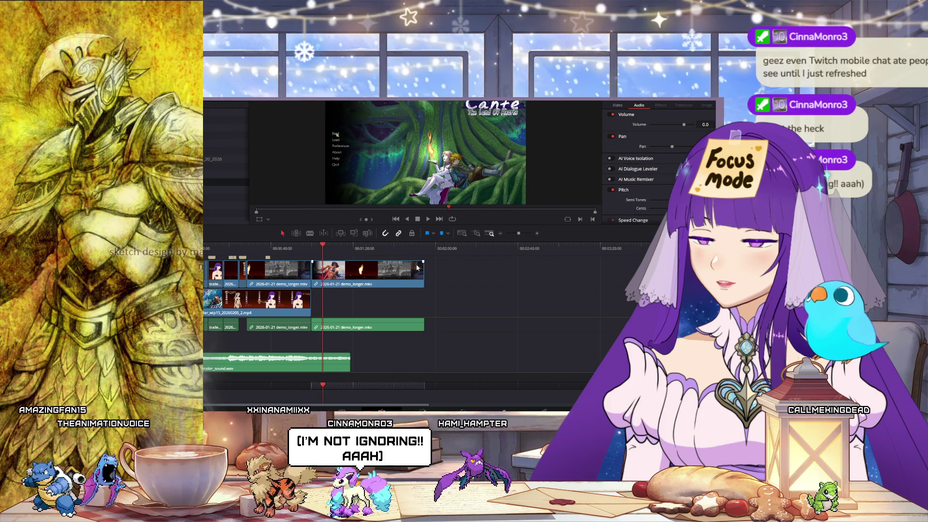
pyautogui.moveTo(414, 268); pyautogui.dragTo(323, 270)
# - Cut trailer_sound.wav to end with the short closing clip and play back the new ending
pyautogui.click(313, 329)
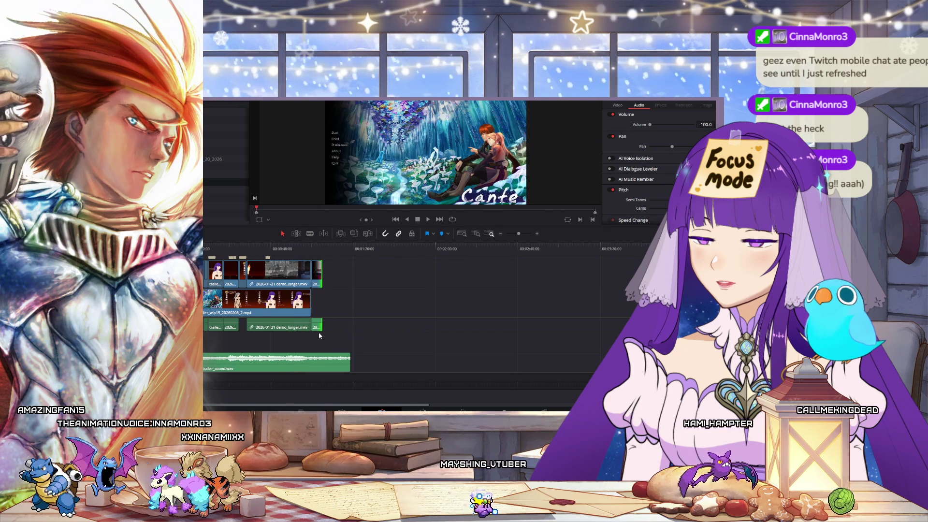
pyautogui.moveTo(350, 362); pyautogui.dragTo(320, 358)
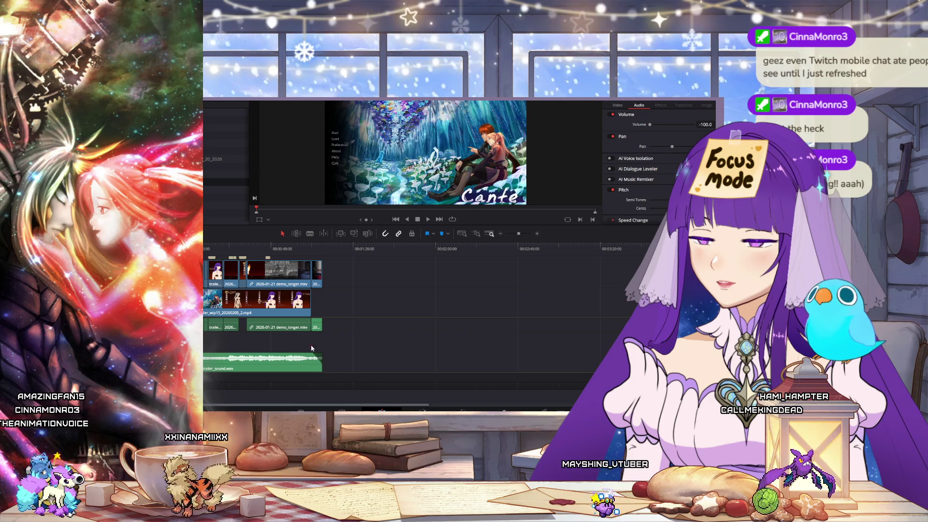
pyautogui.press('space')
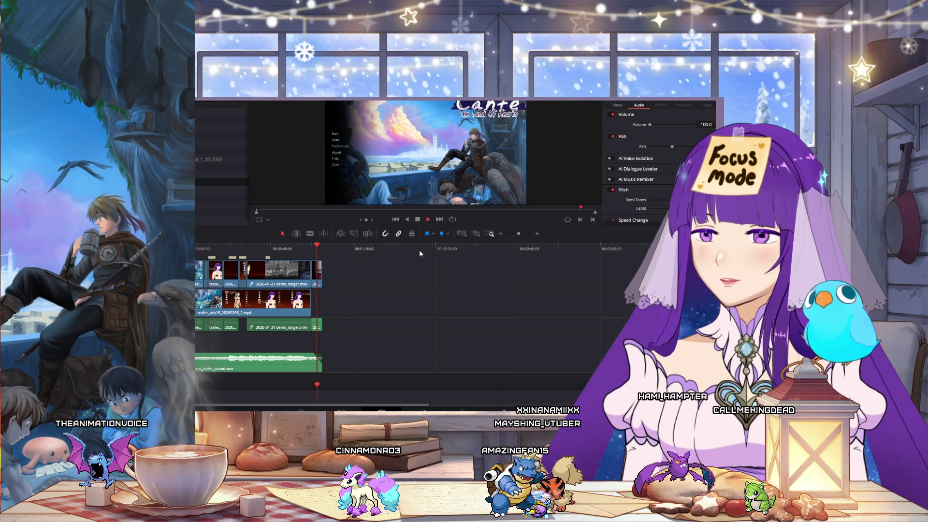
# - Scrub back to the Customize your Love Interest shot and remove the short end clip from V1/A1
pyautogui.click(420, 219)
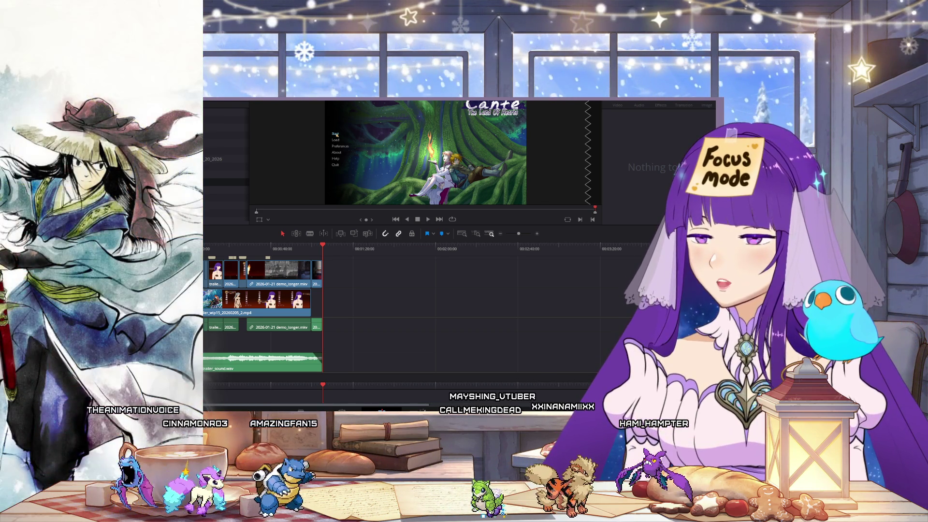
pyautogui.click(312, 251)
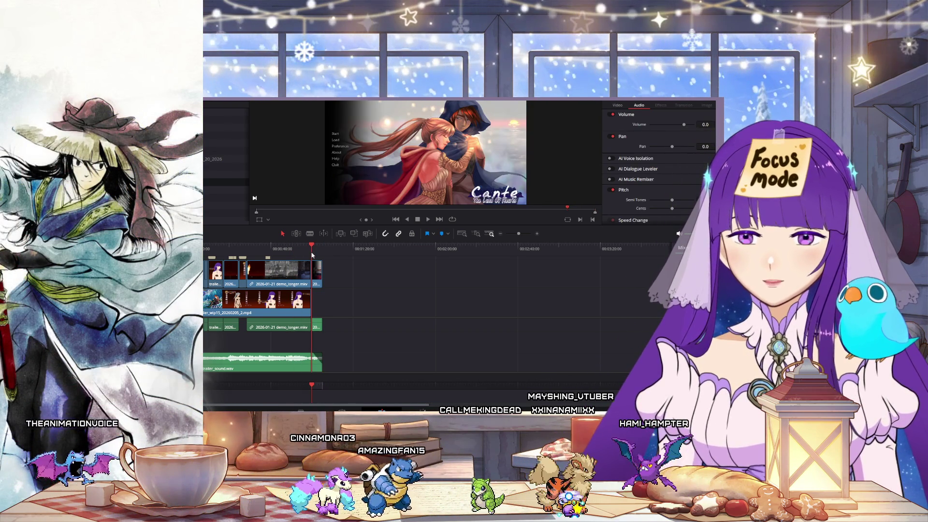
pyautogui.moveTo(299, 250); pyautogui.dragTo(284, 251)
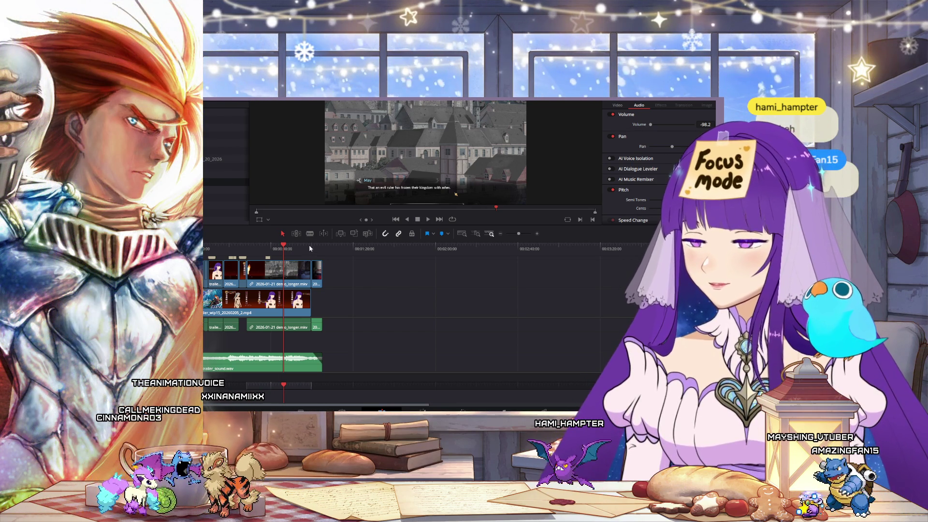
pyautogui.moveTo(323, 247)
pyautogui.mouseDown()
pyautogui.moveTo(213, 248)
pyautogui.moveTo(238, 248)
pyautogui.mouseUp()
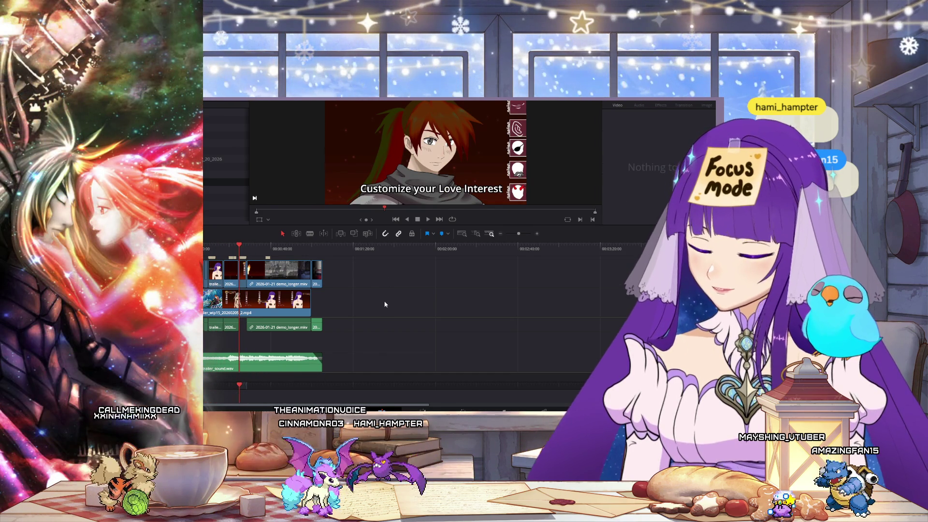
pyautogui.moveTo(321, 273)
pyautogui.mouseDown()
pyautogui.moveTo(423, 273)
pyautogui.moveTo(403, 304)
pyautogui.mouseUp()
# - Undo to restore the customization clips and longer music, then select the clip at the Expressions shot
pyautogui.hotkey('ctrl', 'z')
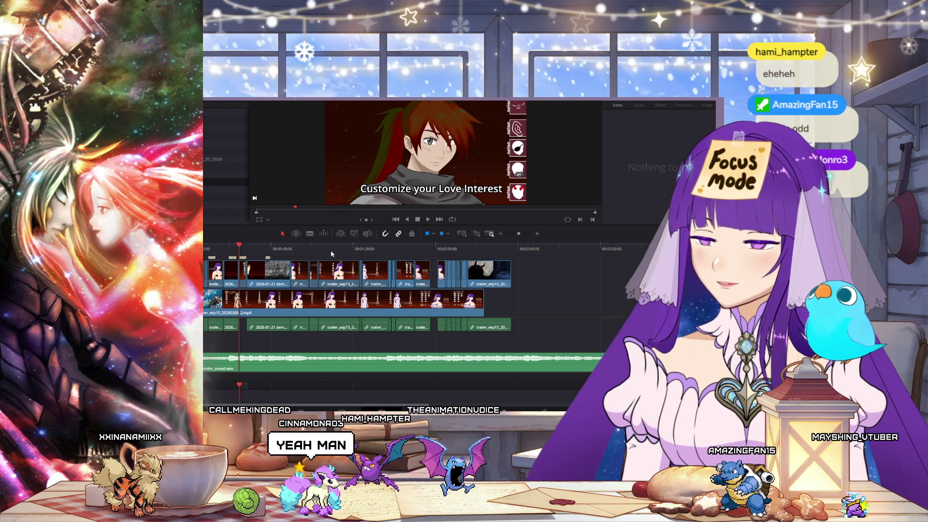
pyautogui.click(397, 249)
pyautogui.click(405, 275)
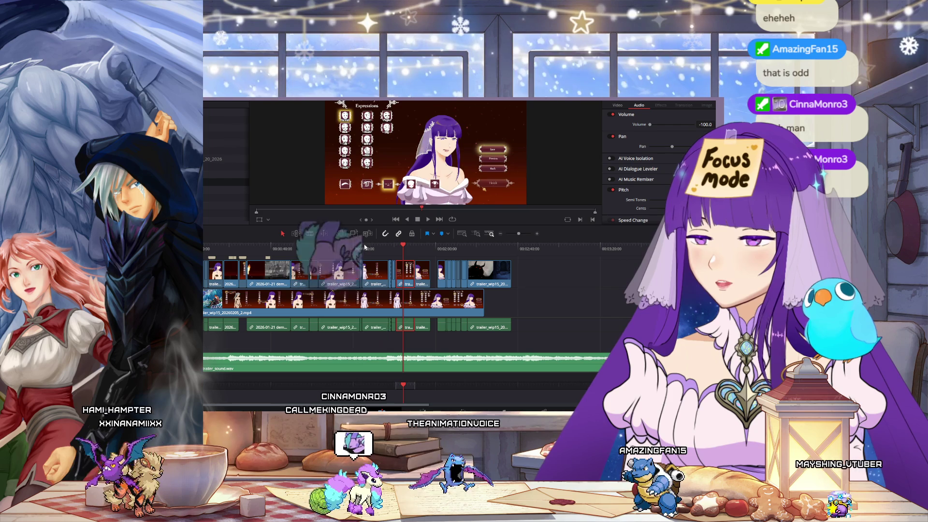
# - Step through the ear and eyepatch customization frames and select the short clip mid-edit
pyautogui.click(313, 249)
pyautogui.click(325, 249)
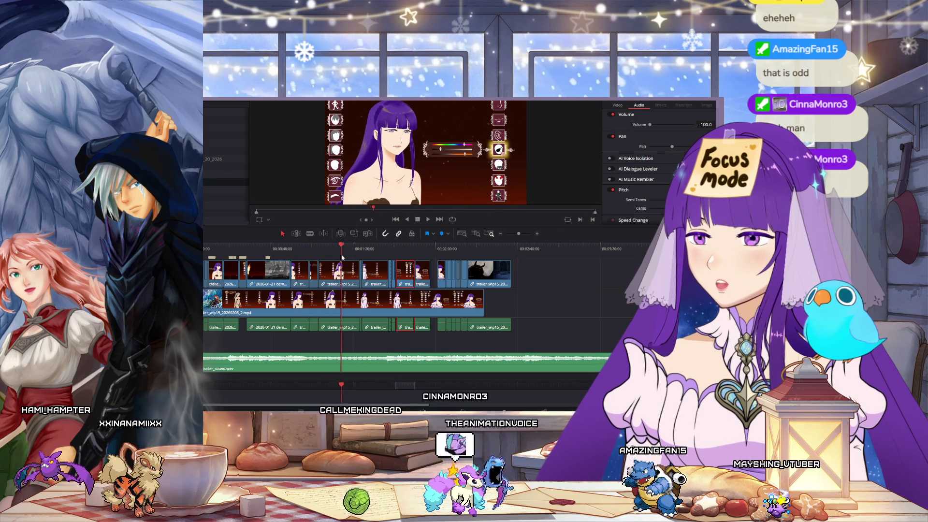
pyautogui.click(318, 257)
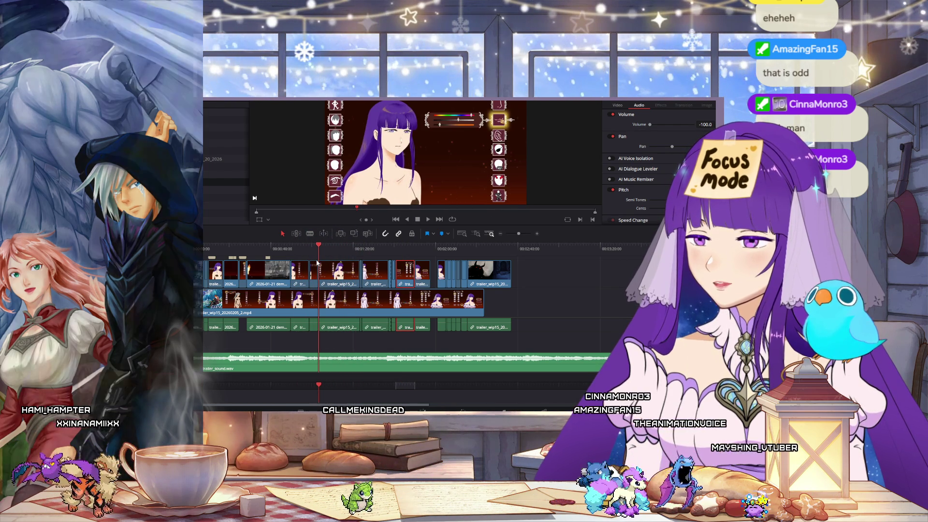
pyautogui.click(299, 261)
pyautogui.click(303, 275)
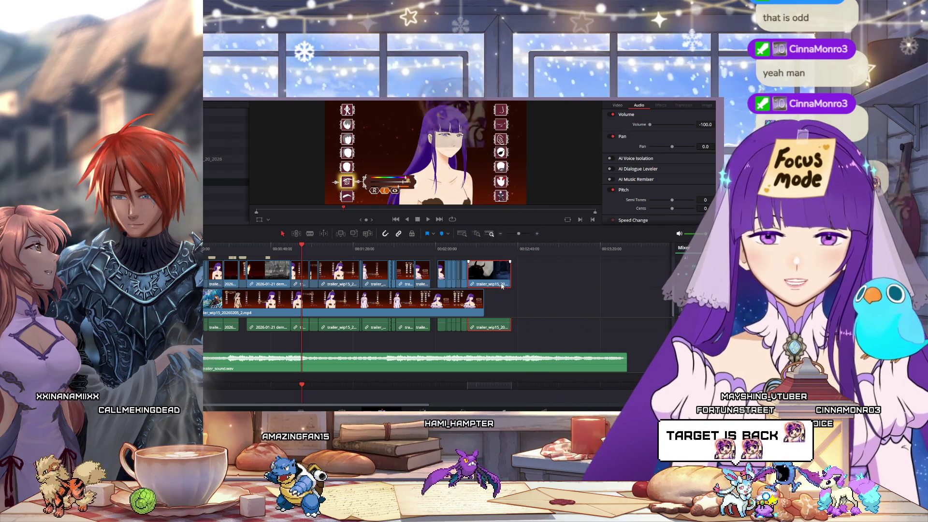
# - Scrub past the town, cloud and gender-selection frames to find the character customization demo clip
pyautogui.moveTo(295, 252)
pyautogui.mouseDown()
pyautogui.moveTo(249, 256)
pyautogui.moveTo(279, 257)
pyautogui.mouseUp()
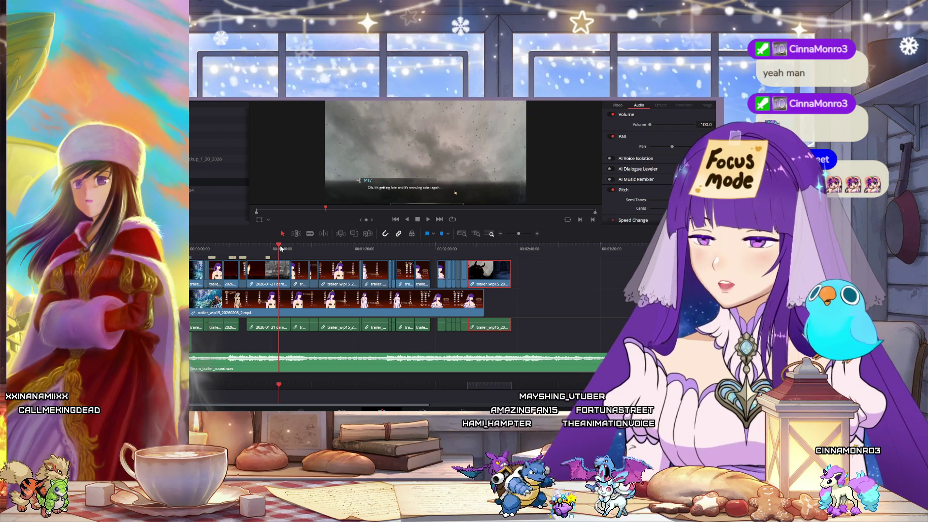
pyautogui.moveTo(284, 253); pyautogui.dragTo(290, 257)
pyautogui.click(285, 271)
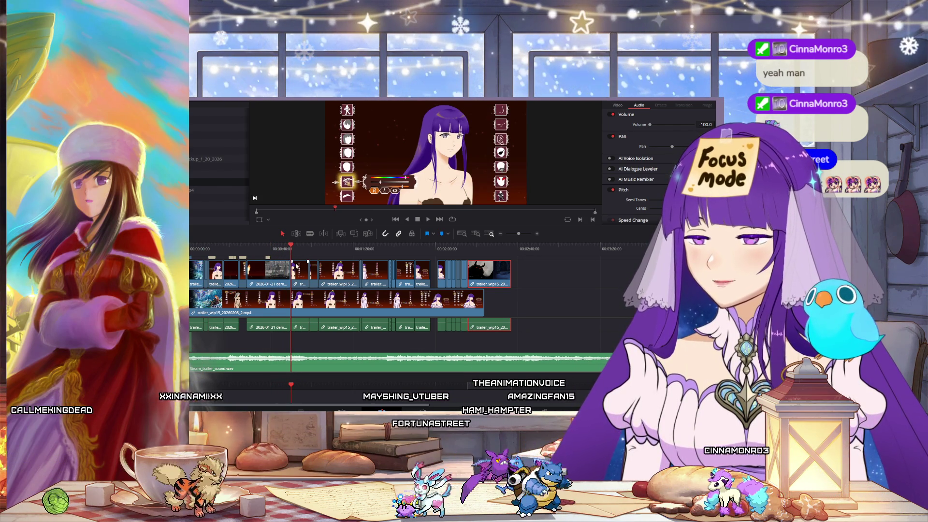
pyautogui.scroll(2, 290, 290)
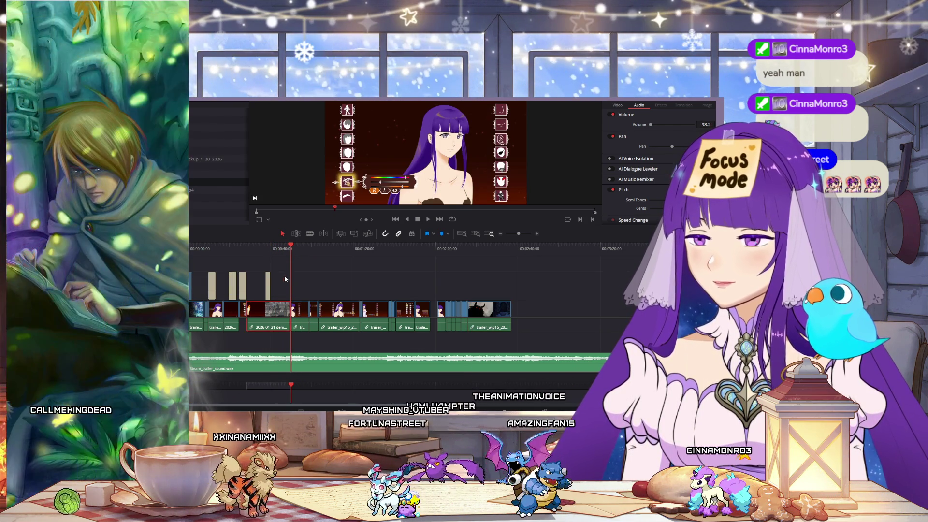
pyautogui.click(236, 253)
pyautogui.moveTo(237, 255); pyautogui.dragTo(221, 256)
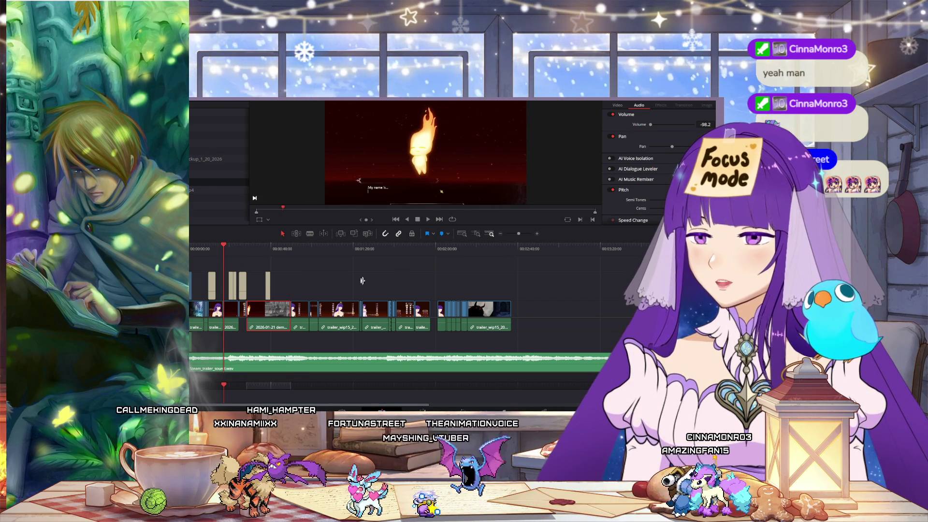
pyautogui.scroll(-2, 552, 278)
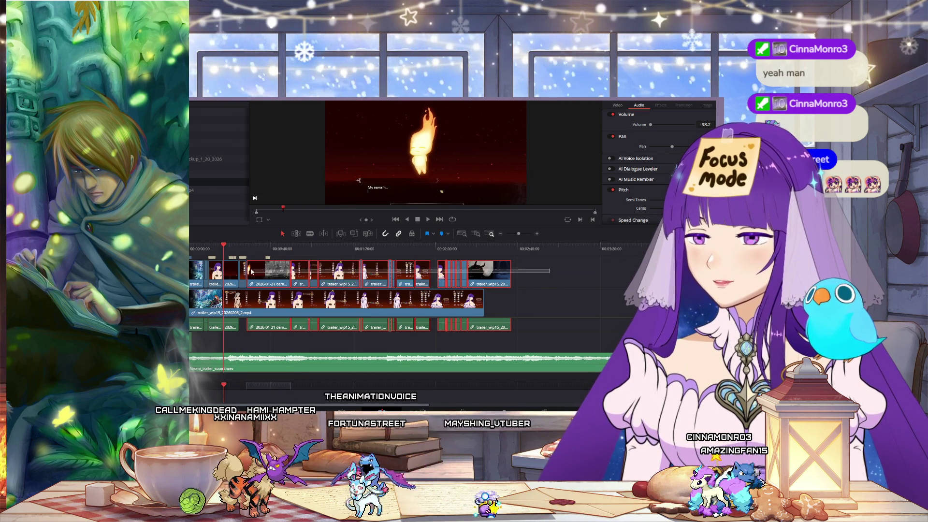
# - Try a group selection across the edit, undo it, and play the trailer from a chosen shot
pyautogui.moveTo(551, 278)
pyautogui.mouseDown()
pyautogui.moveTo(255, 256)
pyautogui.moveTo(227, 263)
pyautogui.mouseUp()
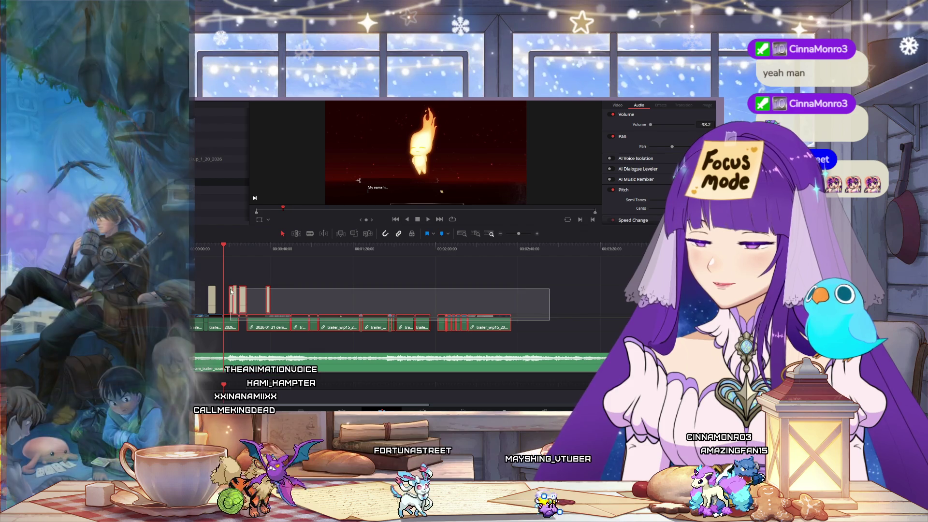
pyautogui.scroll(1, 244, 300)
pyautogui.hotkey('ctrl', 'z')
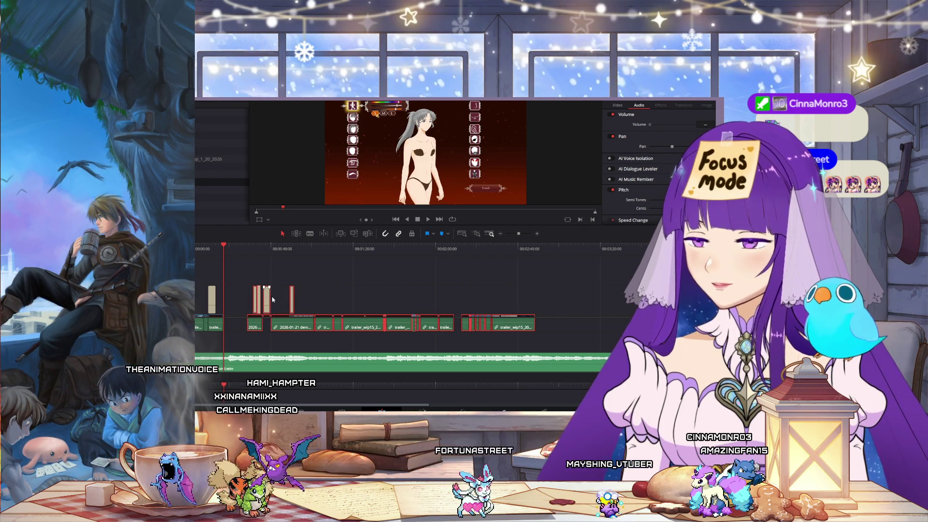
pyautogui.moveTo(395, 255); pyautogui.dragTo(331, 255)
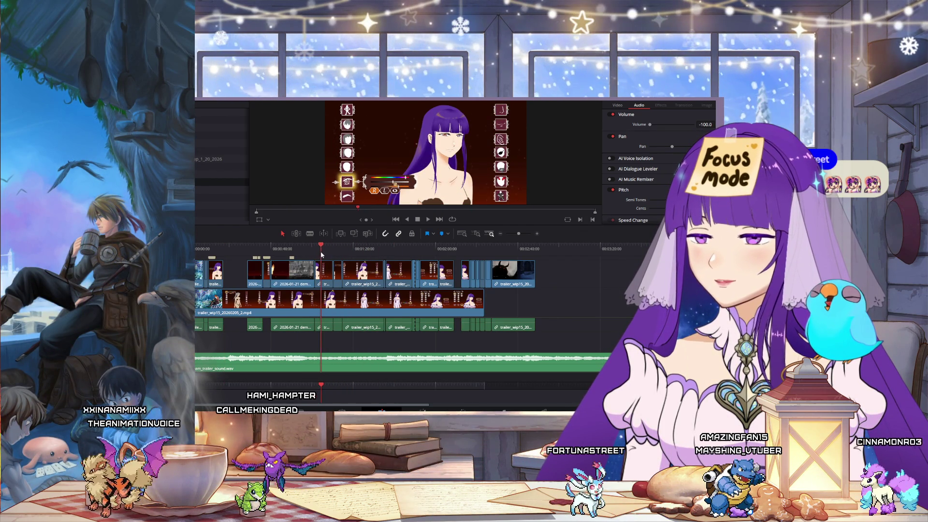
pyautogui.press('space')
# - Drag the short customization clip earlier in the timeline and scrub forward to check it
pyautogui.moveTo(326, 277); pyautogui.dragTo(229, 282)
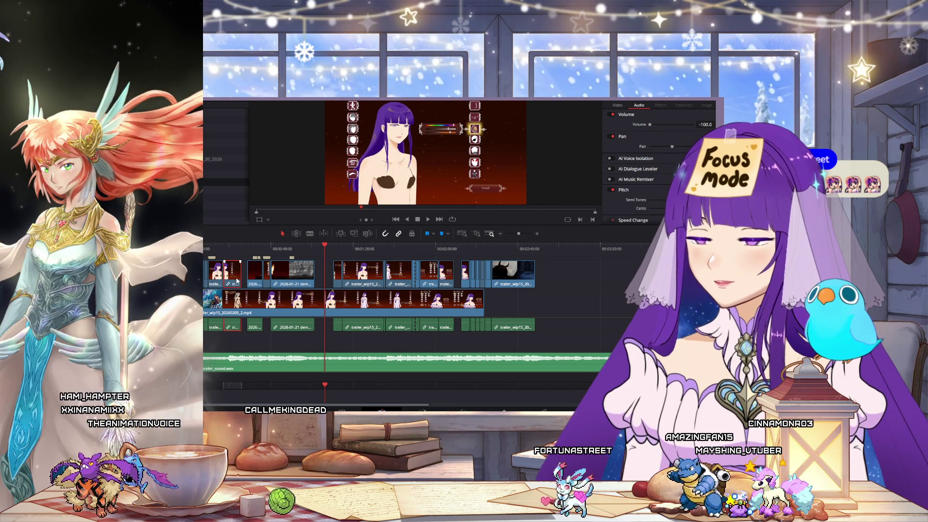
pyautogui.click(342, 249)
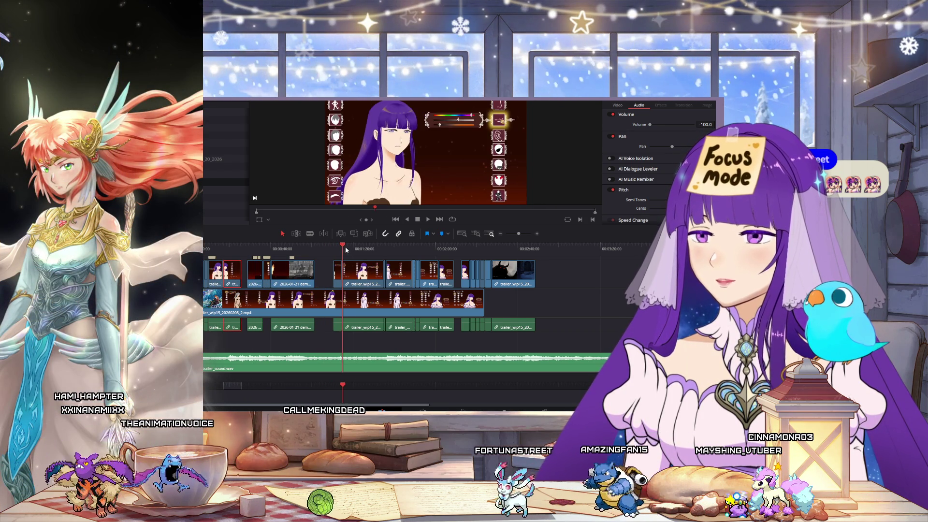
pyautogui.moveTo(354, 249)
pyautogui.mouseDown()
pyautogui.moveTo(430, 260)
pyautogui.moveTo(423, 277)
pyautogui.moveTo(234, 284)
pyautogui.moveTo(244, 285)
pyautogui.mouseUp()
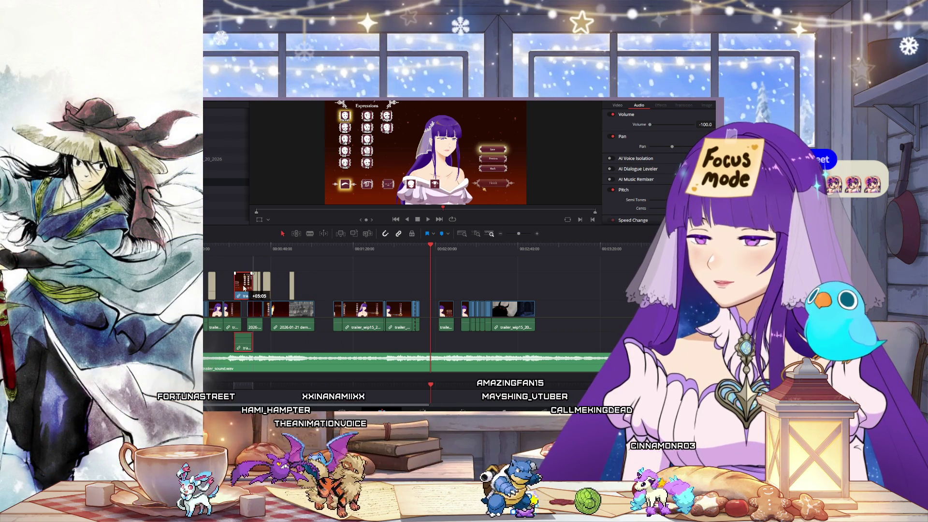
# - Restore the clip layout with undo/redo and move the short clip from V2 down into V1
pyautogui.hotkey('ctrl', 'z')
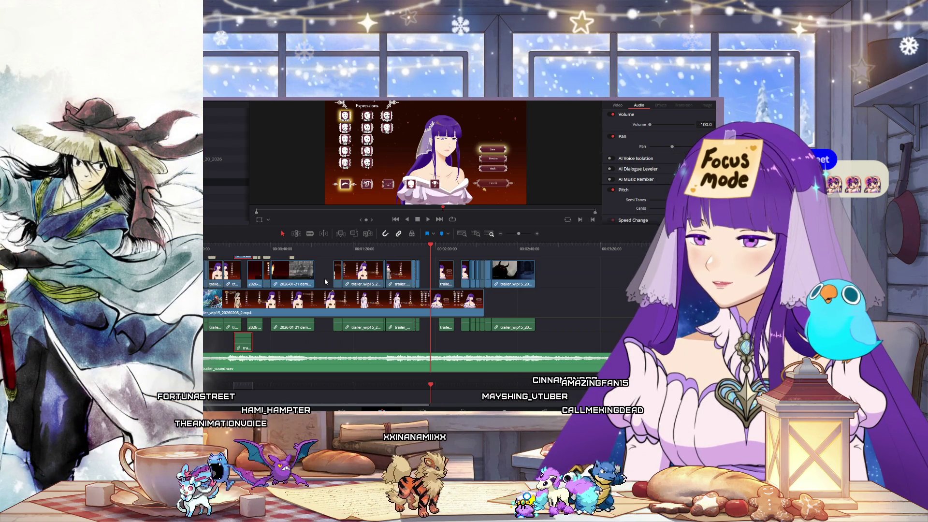
pyautogui.hotkey('ctrl', 'shift', 'z')
pyautogui.moveTo(568, 285)
pyautogui.mouseDown()
pyautogui.moveTo(217, 314)
pyautogui.moveTo(297, 315)
pyautogui.mouseUp()
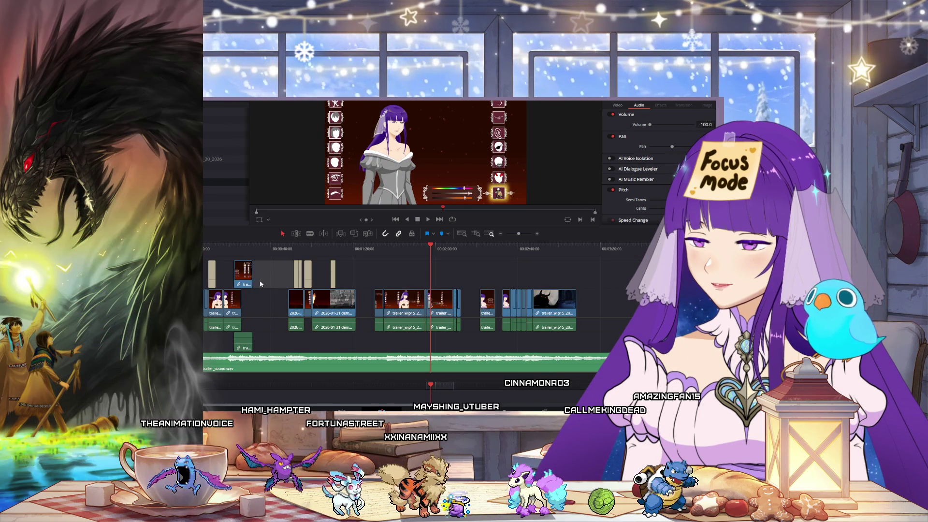
pyautogui.moveTo(244, 283); pyautogui.dragTo(254, 297)
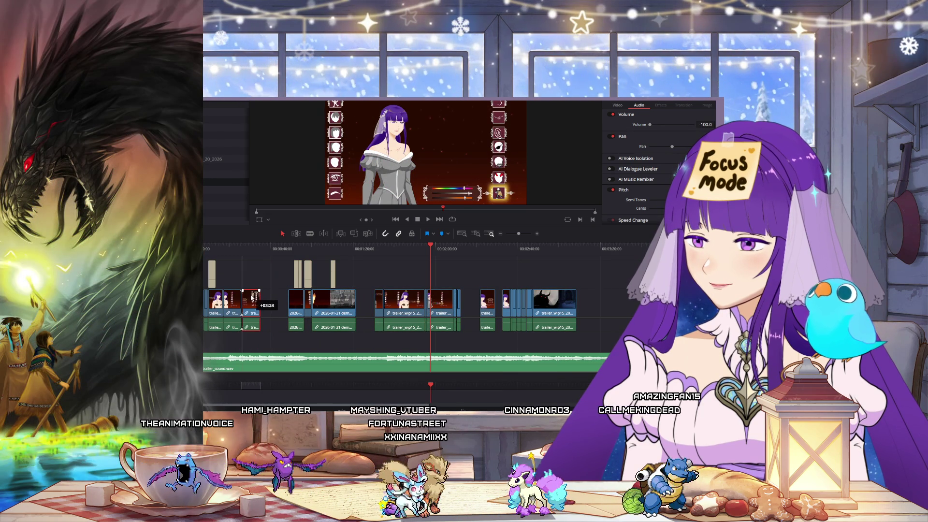
# - Play back from the opening clips through the moved clip to the Expressions screen
pyautogui.click(224, 253)
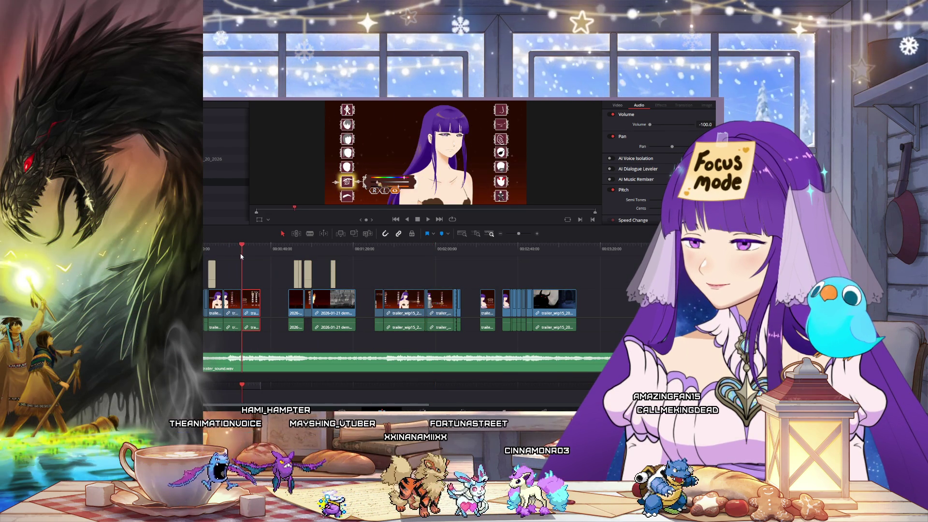
pyautogui.moveTo(240, 256); pyautogui.dragTo(250, 258)
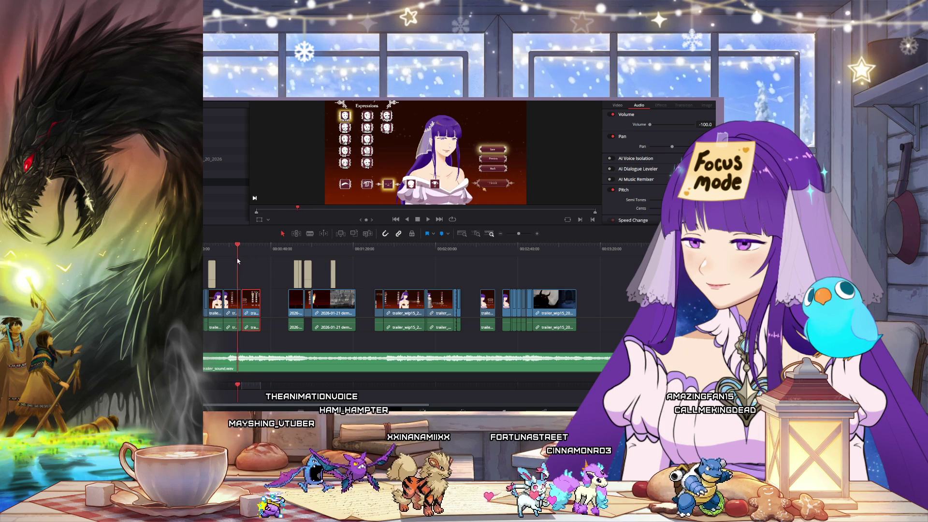
pyautogui.click(208, 248)
pyautogui.click(427, 219)
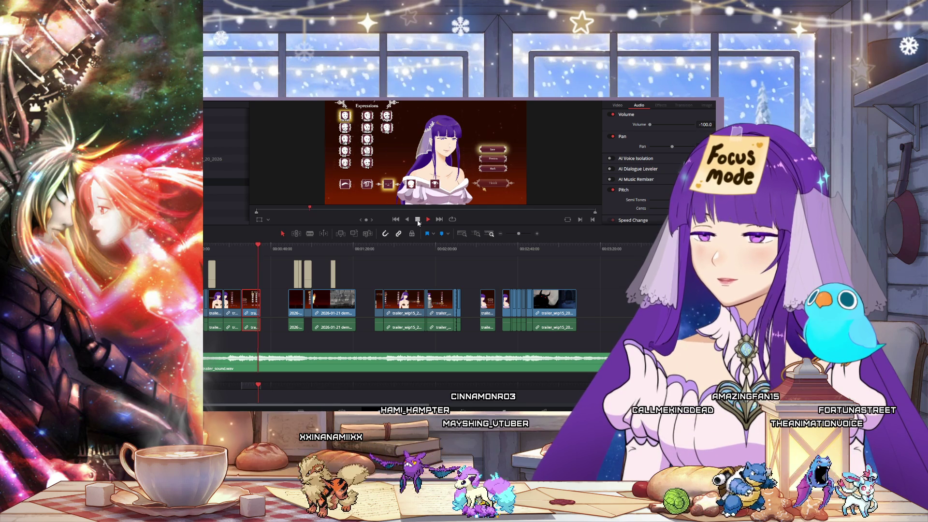
# - Shift the 2026-01-21 demo clips about 12 seconds earlier and play the trailer from the start
pyautogui.click(417, 219)
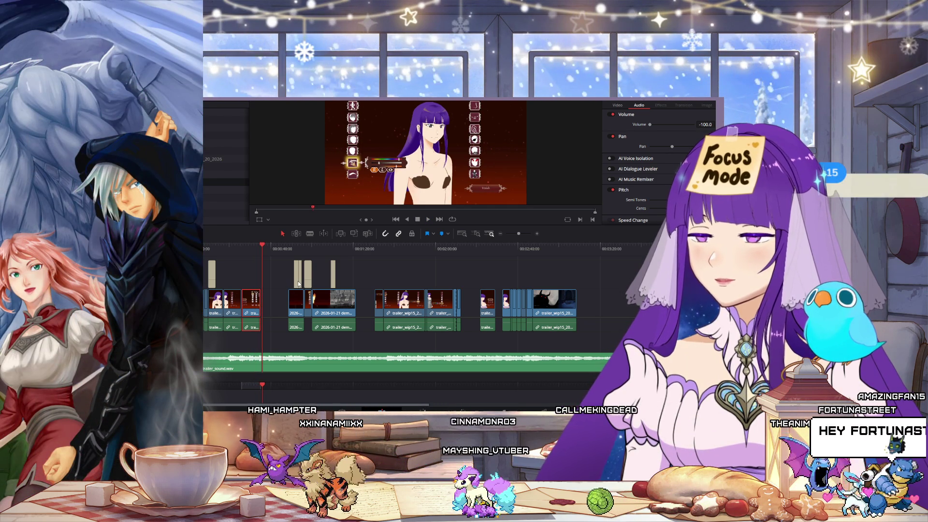
pyautogui.moveTo(344, 309); pyautogui.dragTo(317, 311)
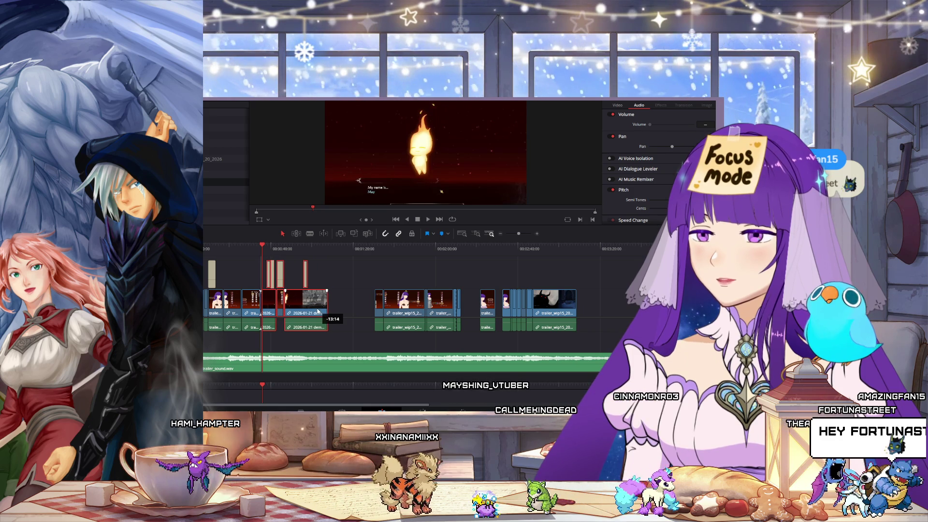
pyautogui.moveTo(261, 250); pyautogui.dragTo(195, 250)
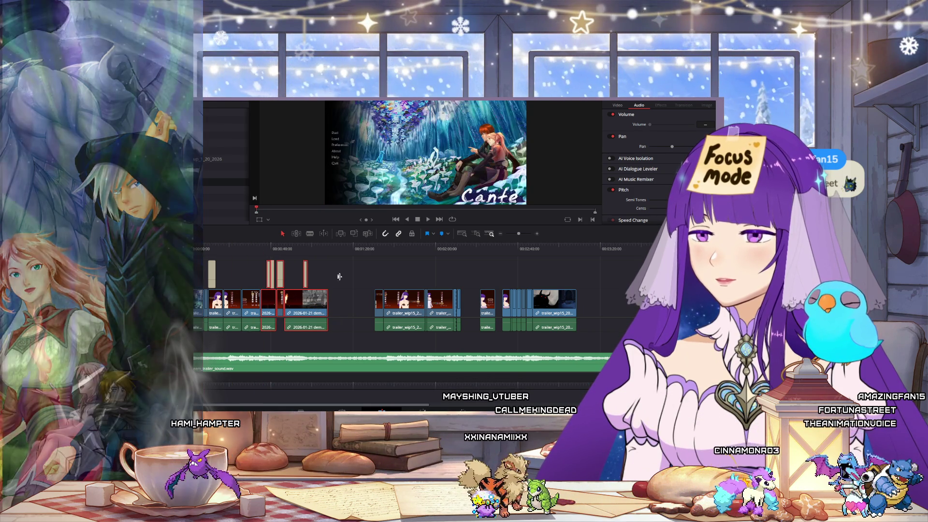
pyautogui.click(428, 219)
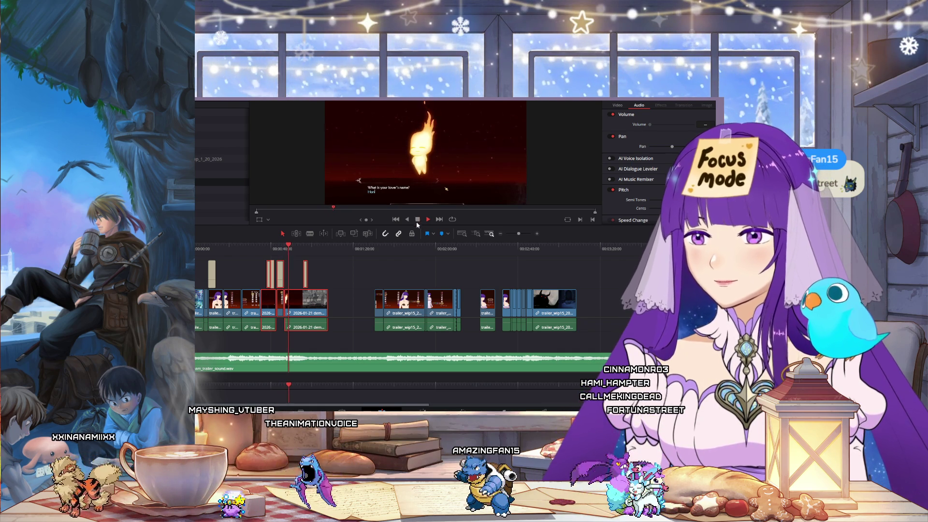
pyautogui.click(417, 219)
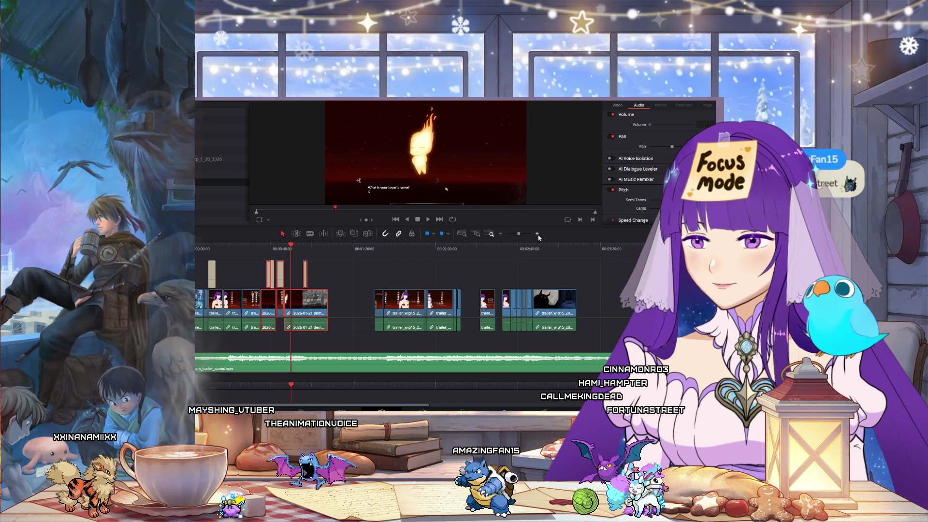
# - Zoom in and move the later clip and its title right, leaving a gap after Guy dressup
pyautogui.click(538, 234)
pyautogui.click(343, 251)
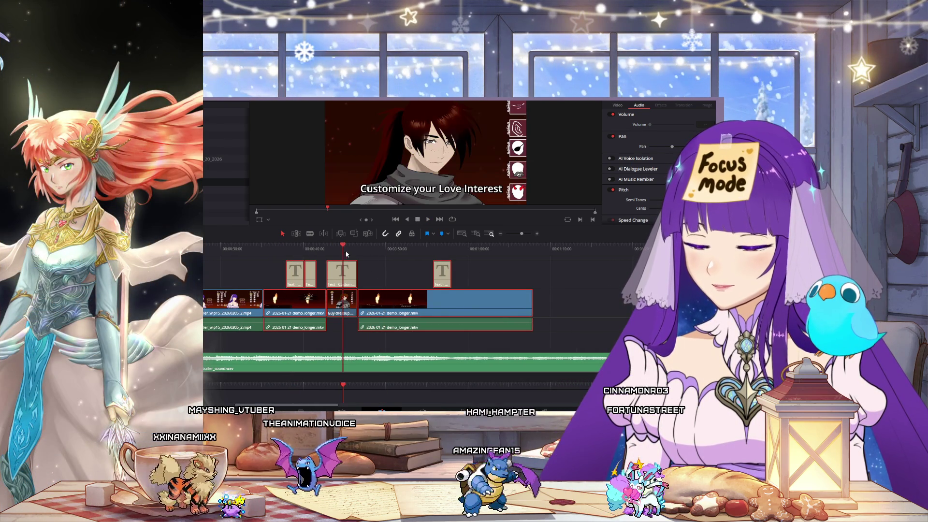
pyautogui.moveTo(416, 309); pyautogui.dragTo(477, 308)
# - Lengthen, review, then shorten the Guy dressup clip, stepping the playhead back a second
pyautogui.moveTo(357, 302); pyautogui.dragTo(400, 302)
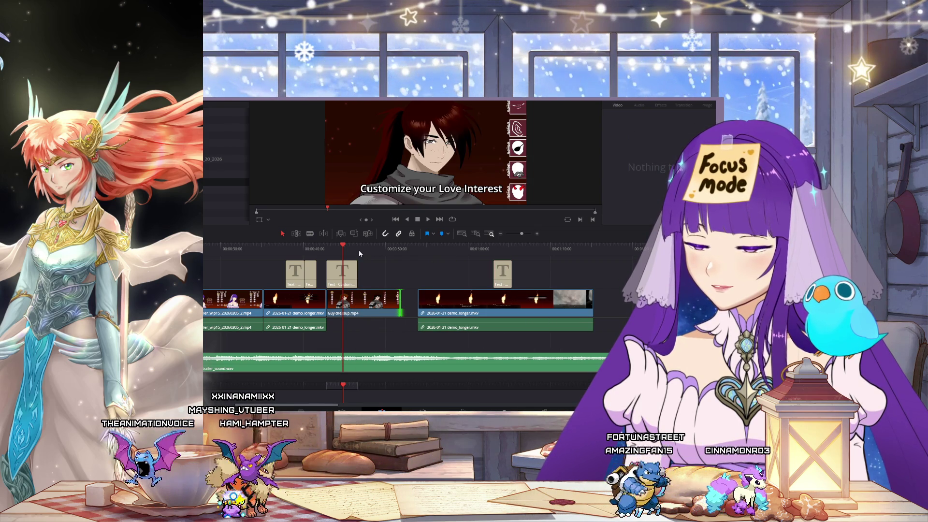
pyautogui.click(370, 249)
pyautogui.moveTo(370, 255)
pyautogui.mouseDown()
pyautogui.moveTo(382, 257)
pyautogui.moveTo(347, 258)
pyautogui.mouseUp()
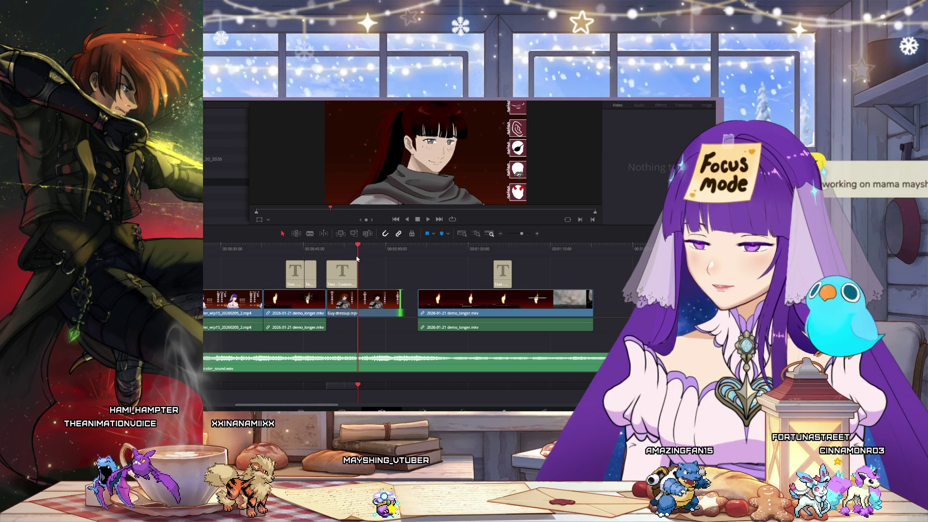
pyautogui.moveTo(397, 301); pyautogui.dragTo(358, 300)
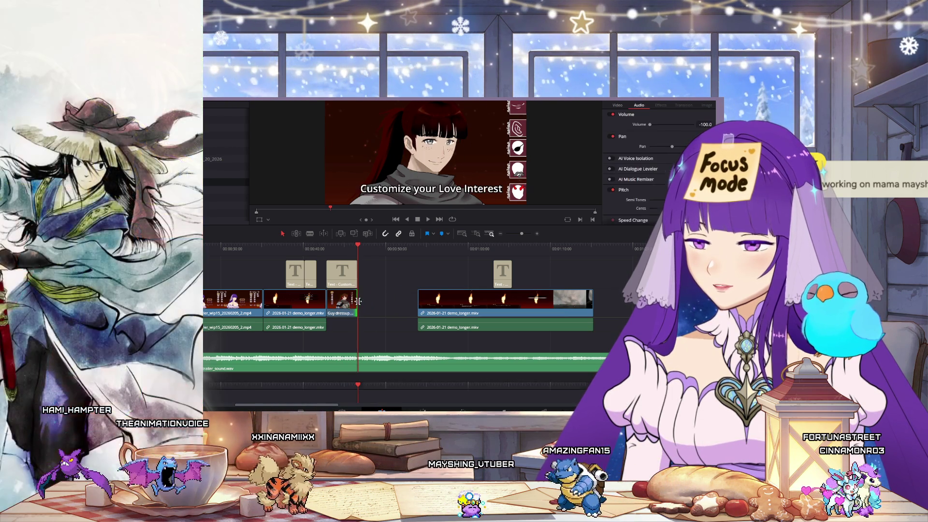
pyautogui.hotkey('shift', 'Left')
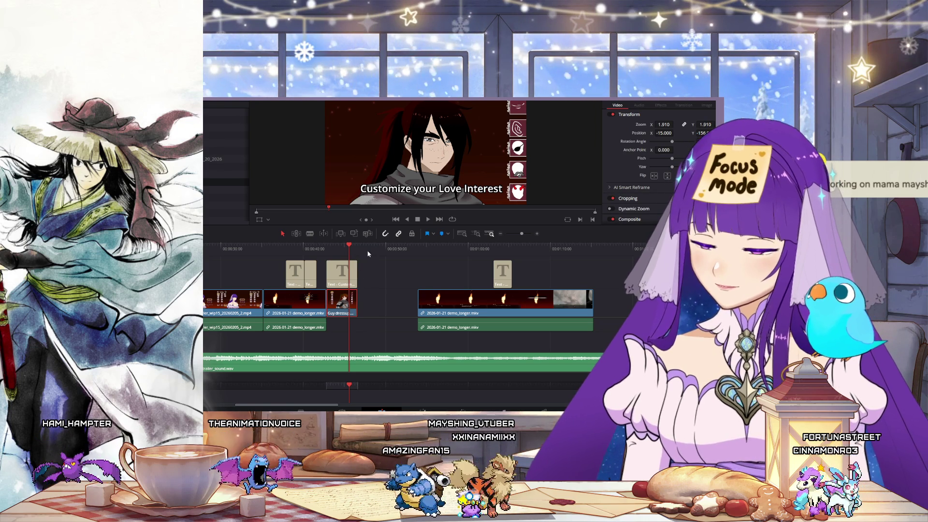
pyautogui.hotkey('ctrl', 'v')
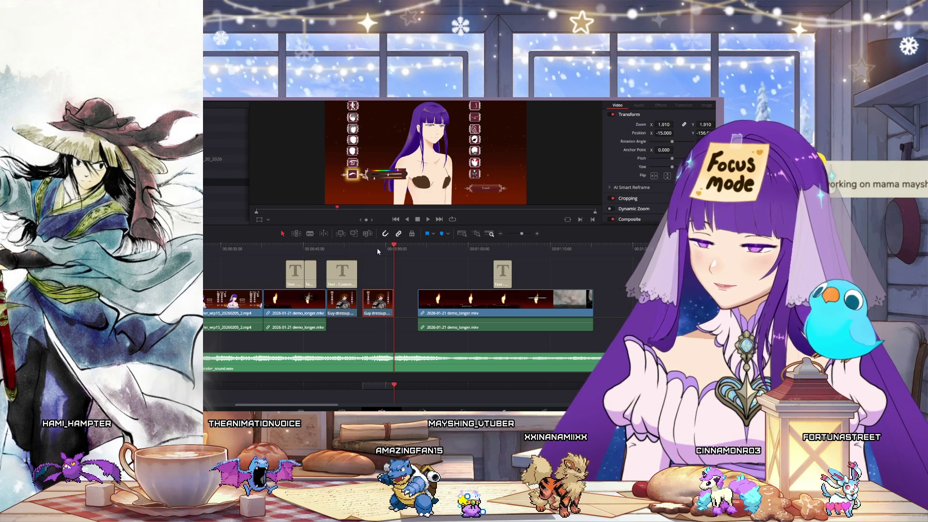
pyautogui.click(377, 249)
pyautogui.moveTo(373, 309); pyautogui.dragTo(369, 309)
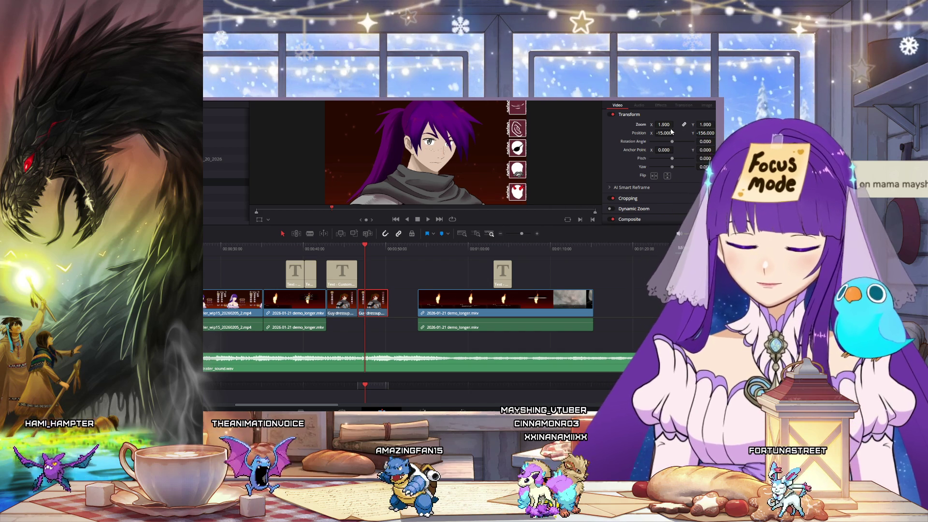
pyautogui.click(663, 124)
pyautogui.write('0')
pyautogui.press('Tab')
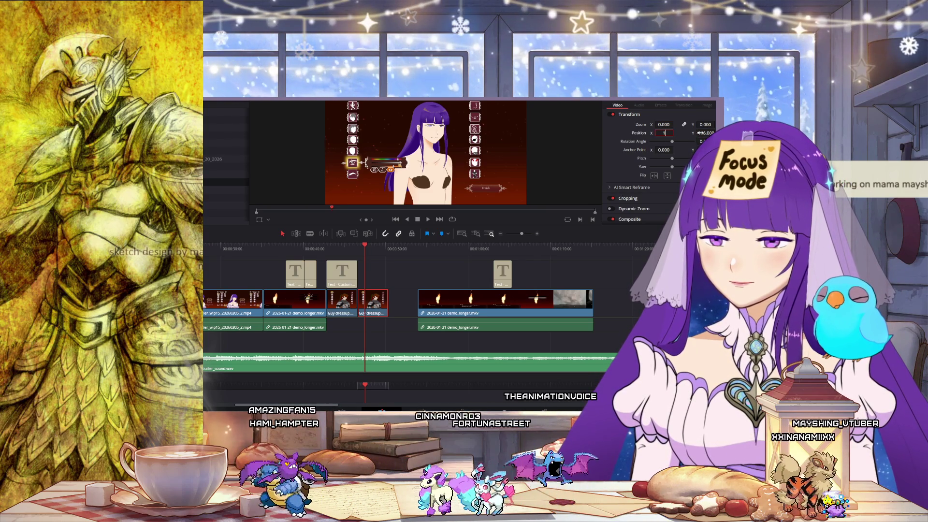
pyautogui.write('1')
pyautogui.press('Return')
pyautogui.click(664, 125)
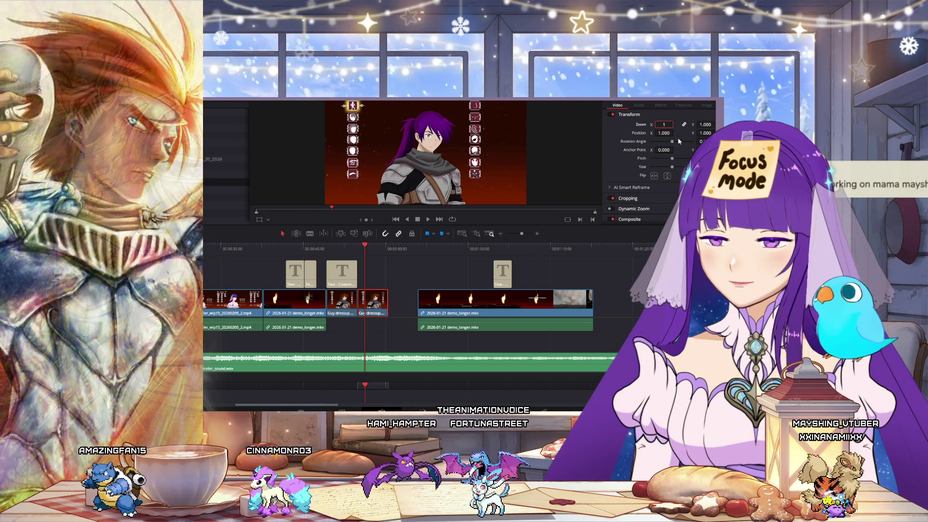
pyautogui.click(357, 248)
pyautogui.moveTo(354, 253)
pyautogui.mouseDown()
pyautogui.moveTo(389, 252)
pyautogui.moveTo(358, 261)
pyautogui.mouseUp()
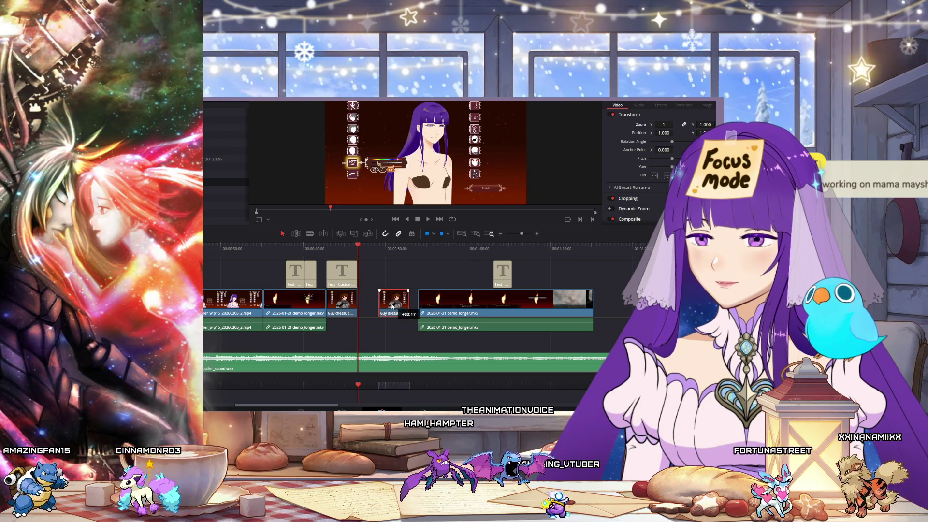
pyautogui.hotkey('ctrl', 'shift', 'v')
pyautogui.moveTo(341, 305); pyautogui.dragTo(335, 306)
pyautogui.moveTo(405, 297); pyautogui.dragTo(373, 296)
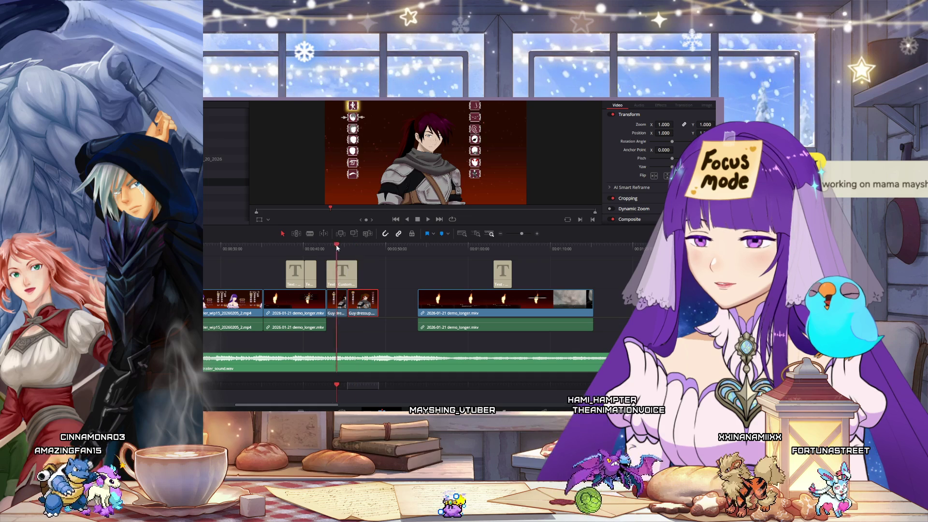
pyautogui.press('Up')
pyautogui.press('Up')
pyautogui.click(427, 220)
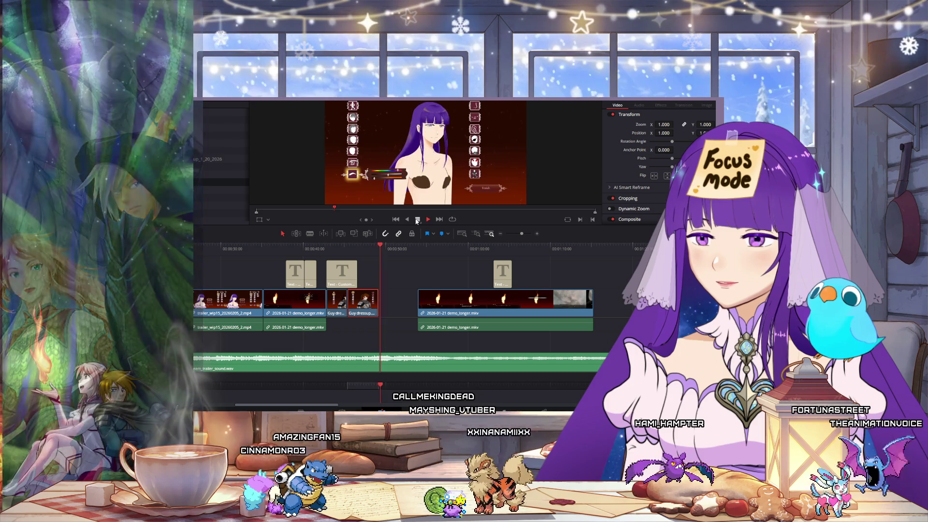
pyautogui.press('space')
# - Trim the end of the Guy dressup clip and scrub the armored guy shot to check the cut
pyautogui.moveTo(374, 303); pyautogui.dragTo(368, 302)
pyautogui.click(357, 248)
pyautogui.moveTo(355, 254); pyautogui.dragTo(365, 257)
# - Slide the demo_longer clip and the 'Go on a story adventure' title left to close the gap, then play it back
pyautogui.moveTo(445, 311); pyautogui.dragTo(395, 310)
pyautogui.moveTo(504, 282); pyautogui.dragTo(490, 285)
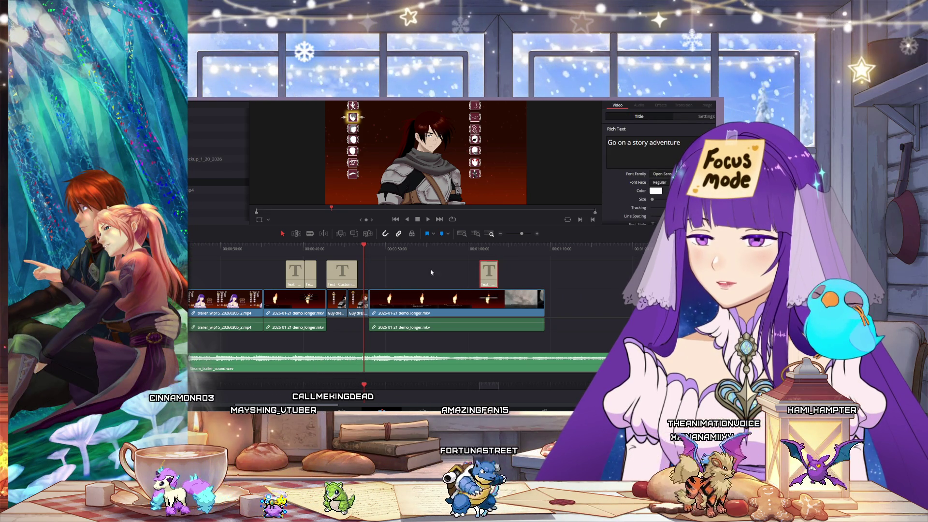
pyautogui.click(427, 220)
pyautogui.click(427, 219)
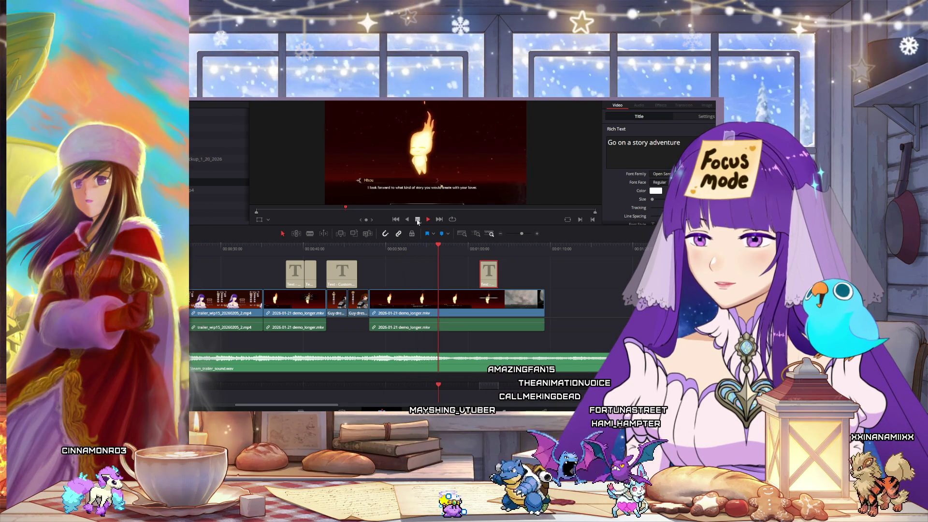
pyautogui.click(417, 220)
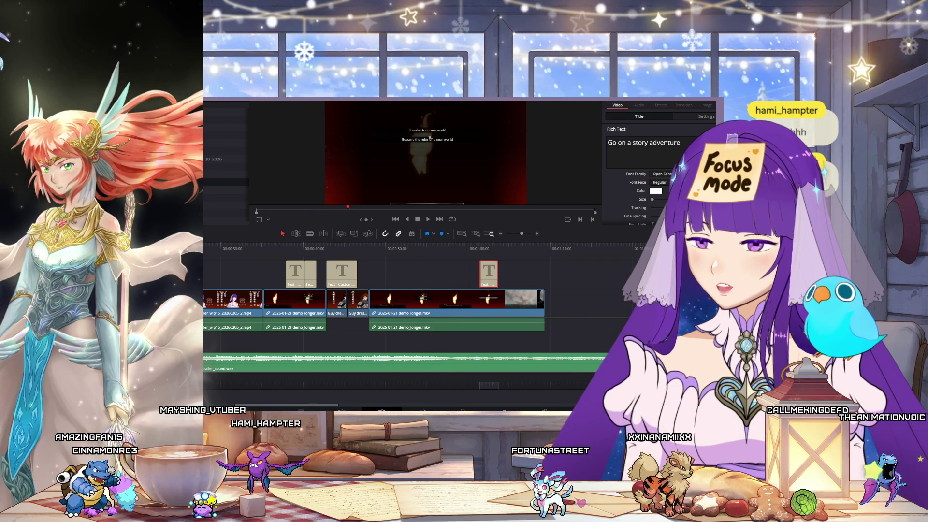
pyautogui.press('Home')
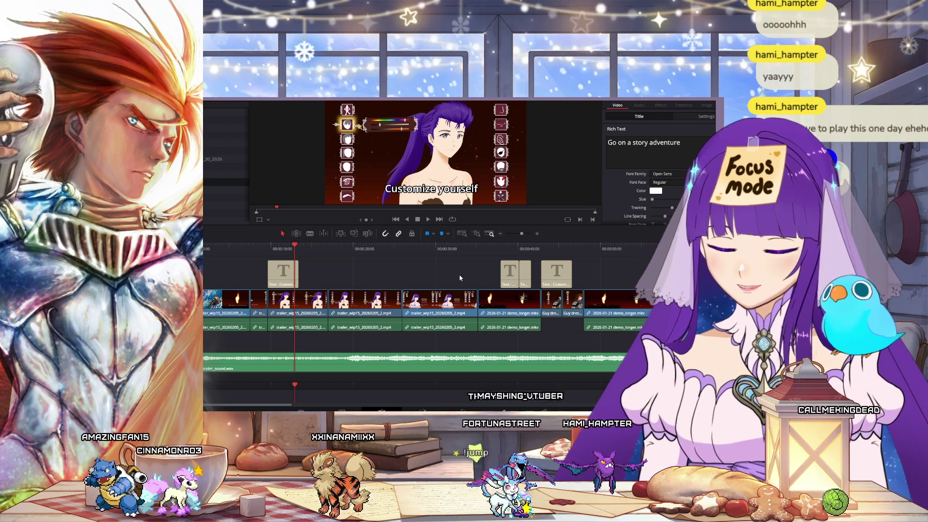
pyautogui.click(395, 219)
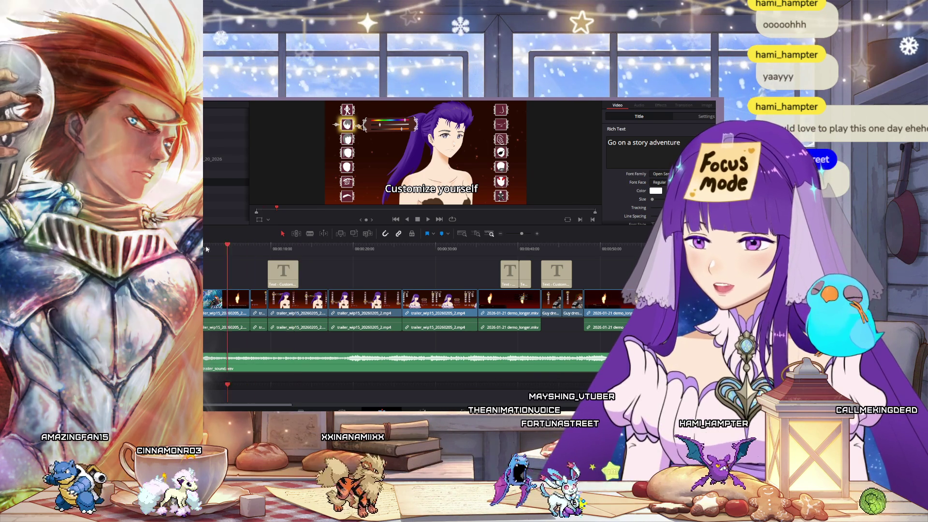
pyautogui.click(427, 219)
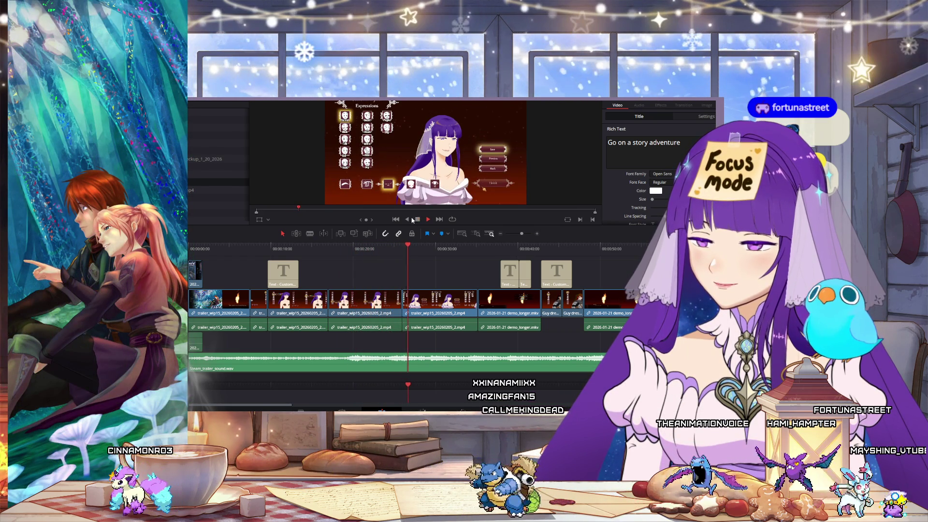
pyautogui.click(365, 302)
pyautogui.click(358, 249)
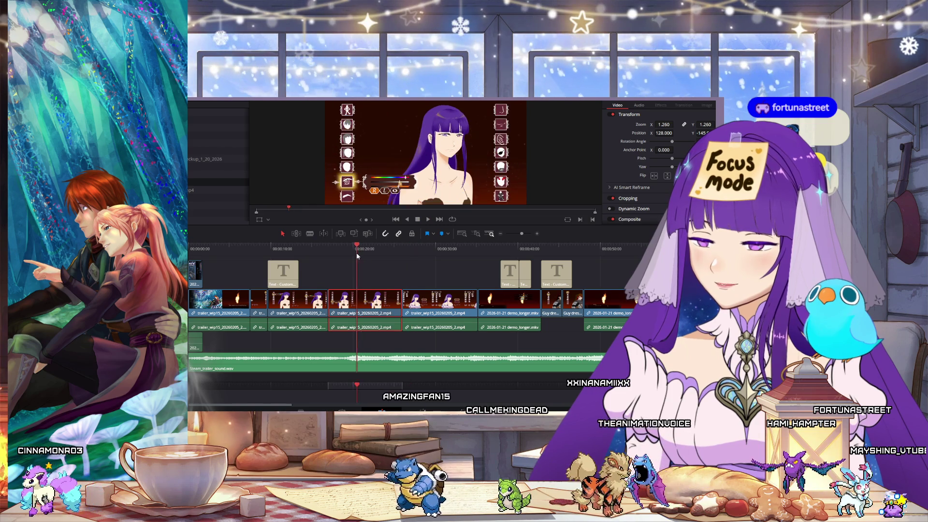
# - Trim the customization clip's start to the playhead near 00:00:20, shift the following clips left, and replay
pyautogui.click(356, 259)
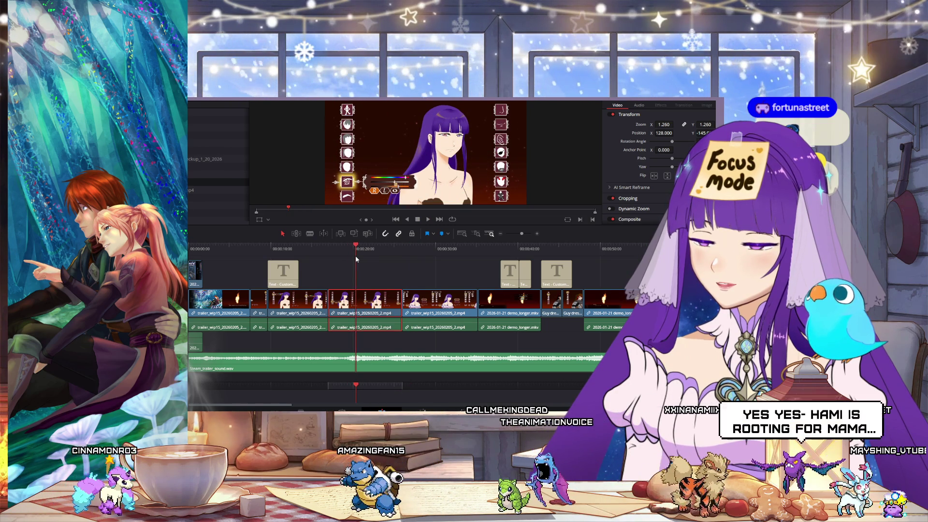
pyautogui.moveTo(329, 302)
pyautogui.mouseDown()
pyautogui.moveTo(356, 302)
pyautogui.moveTo(337, 299)
pyautogui.mouseUp()
pyautogui.moveTo(467, 270)
pyautogui.mouseDown()
pyautogui.moveTo(604, 314)
pyautogui.moveTo(590, 307)
pyautogui.mouseUp()
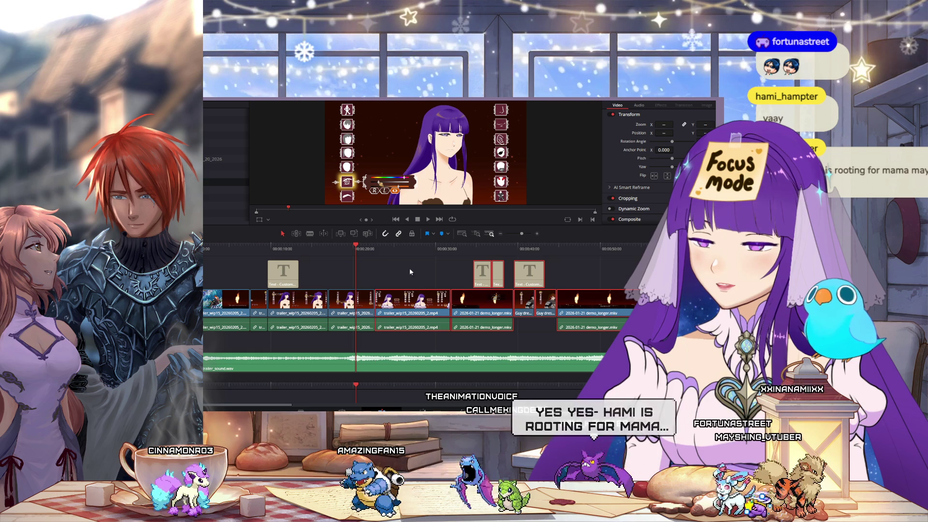
pyautogui.click(309, 248)
pyautogui.click(428, 220)
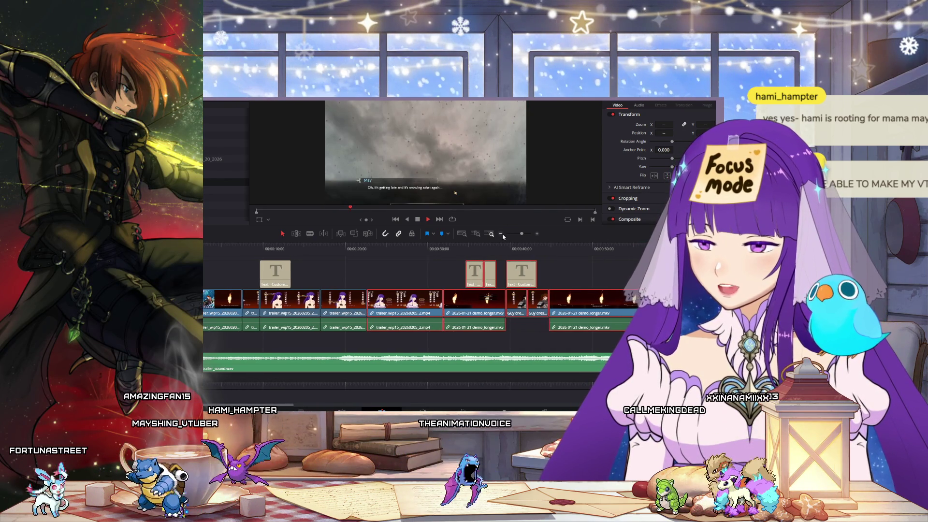
pyautogui.click(502, 234)
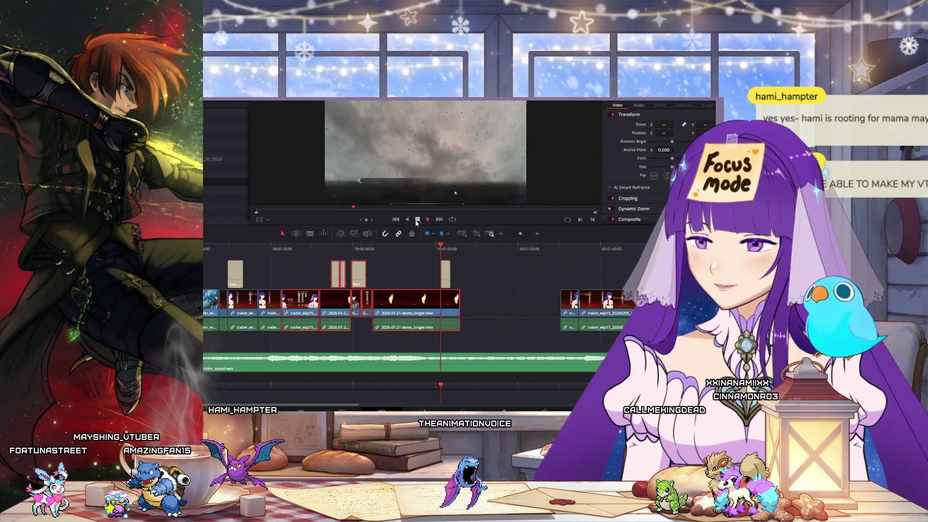
pyautogui.press('space')
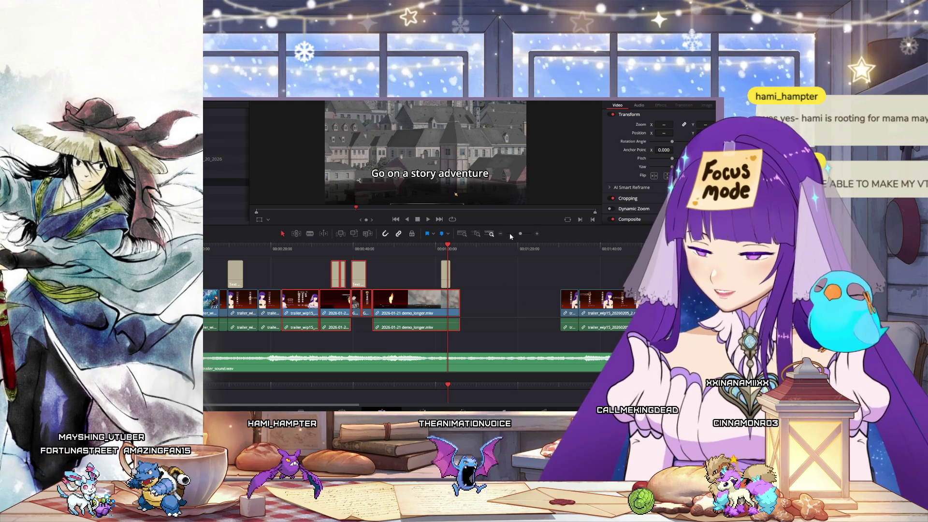
pyautogui.moveTo(520, 234); pyautogui.dragTo(515, 235)
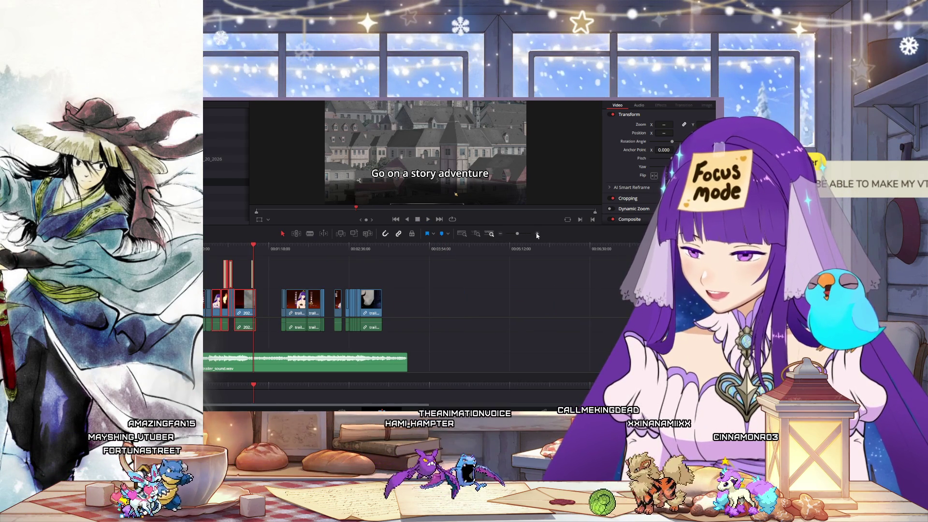
pyautogui.click(538, 235)
pyautogui.moveTo(376, 252); pyautogui.dragTo(395, 258)
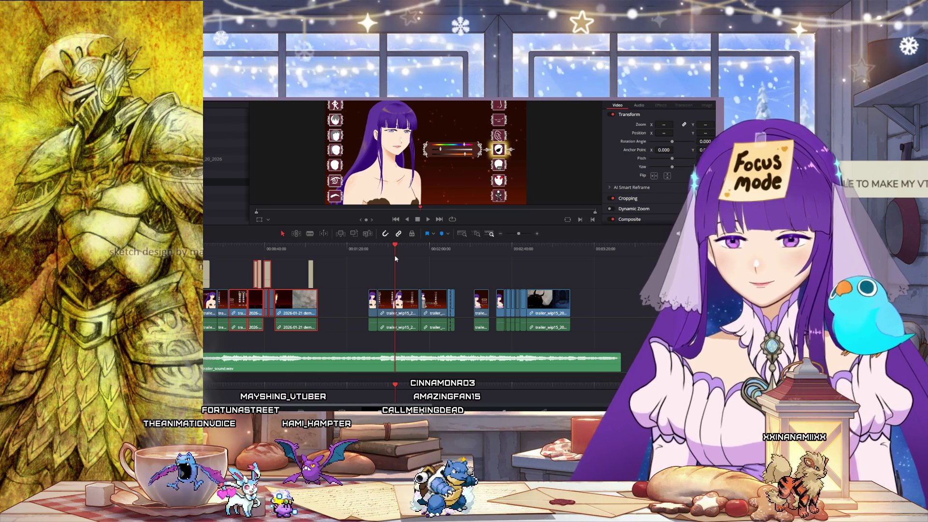
# - Pull the later trailer_wip15 gameplay clips left past the veiled character shot and check the new cut
pyautogui.moveTo(395, 262); pyautogui.dragTo(414, 260)
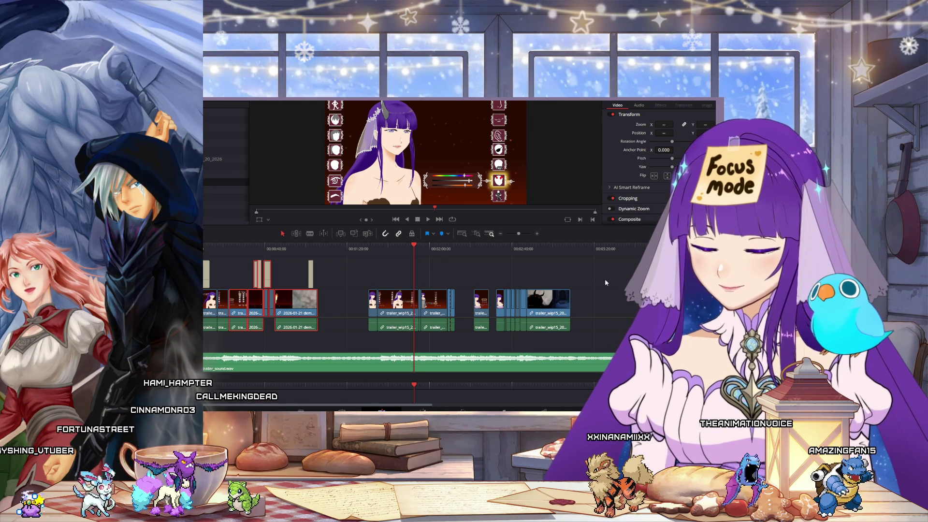
pyautogui.moveTo(372, 281)
pyautogui.mouseDown()
pyautogui.moveTo(575, 309)
pyautogui.moveTo(523, 307)
pyautogui.mouseUp()
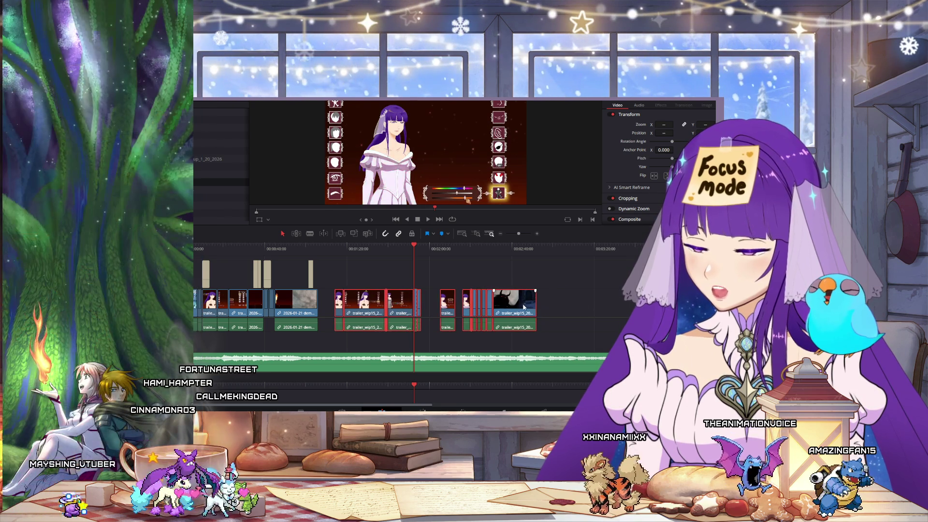
pyautogui.click(414, 246)
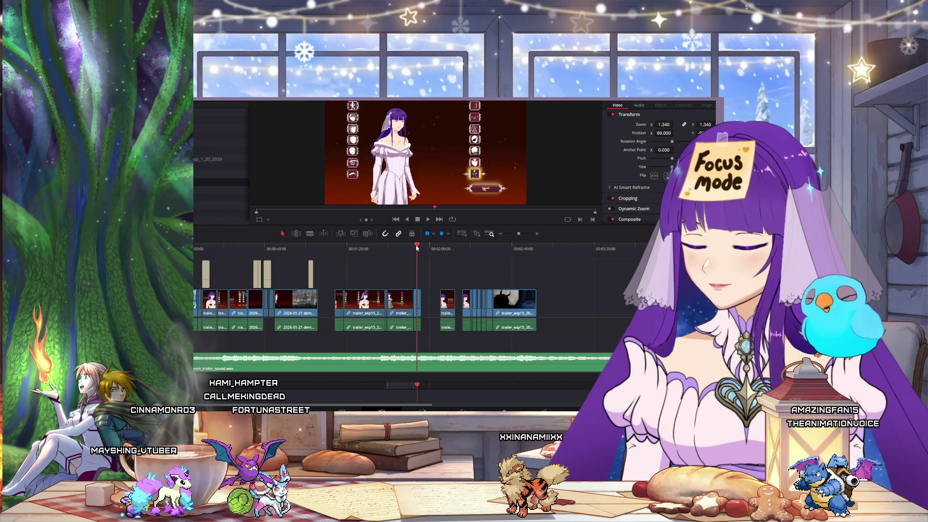
pyautogui.moveTo(419, 247)
pyautogui.mouseDown()
pyautogui.moveTo(460, 259)
pyautogui.moveTo(453, 259)
pyautogui.mouseUp()
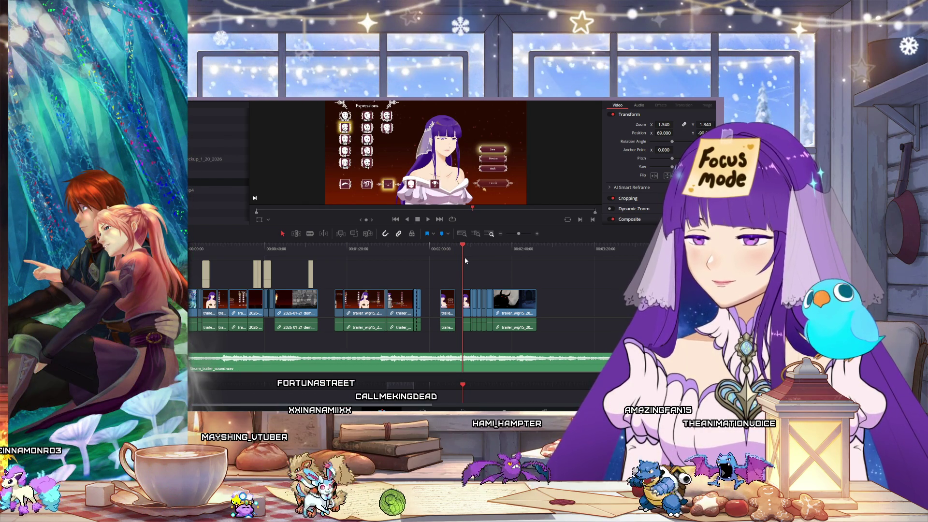
pyautogui.moveTo(455, 261)
pyautogui.mouseDown()
pyautogui.moveTo(332, 257)
pyautogui.moveTo(396, 267)
pyautogui.mouseUp()
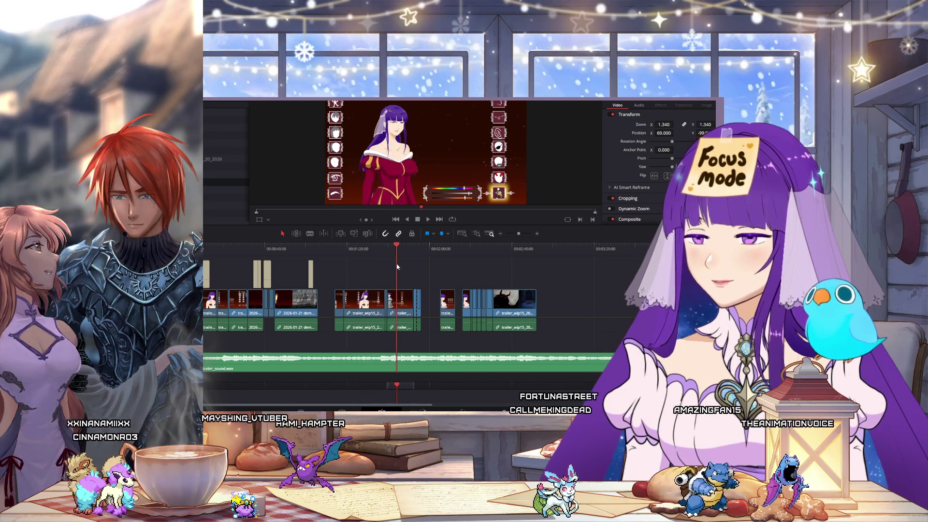
pyautogui.click(400, 248)
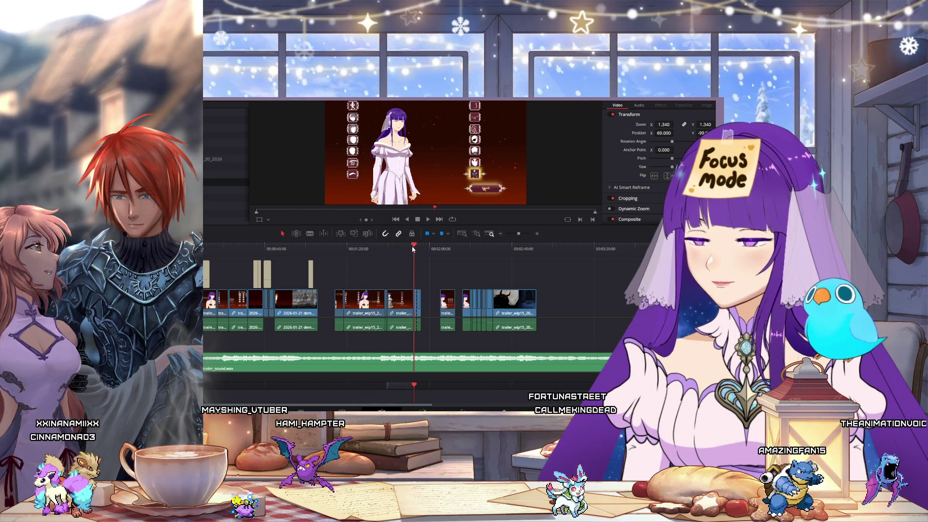
pyautogui.moveTo(400, 249); pyautogui.dragTo(397, 248)
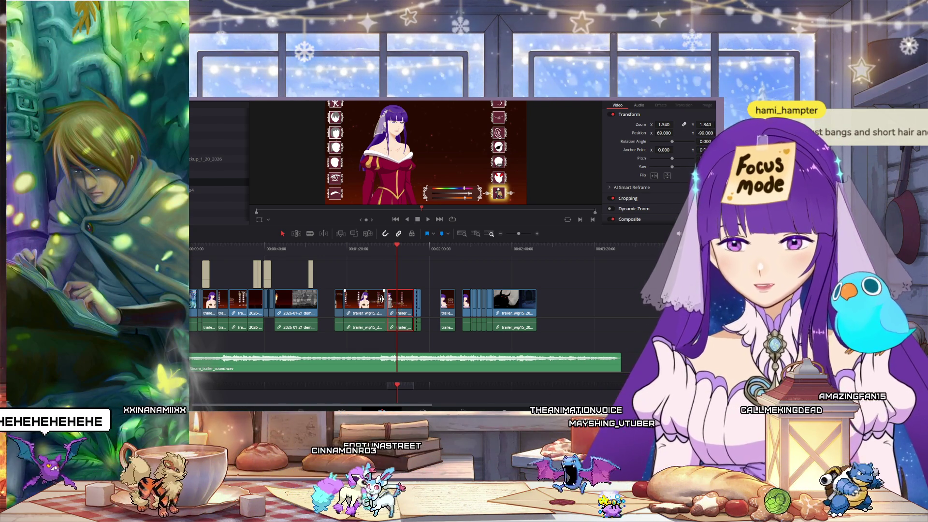
pyautogui.click(365, 250)
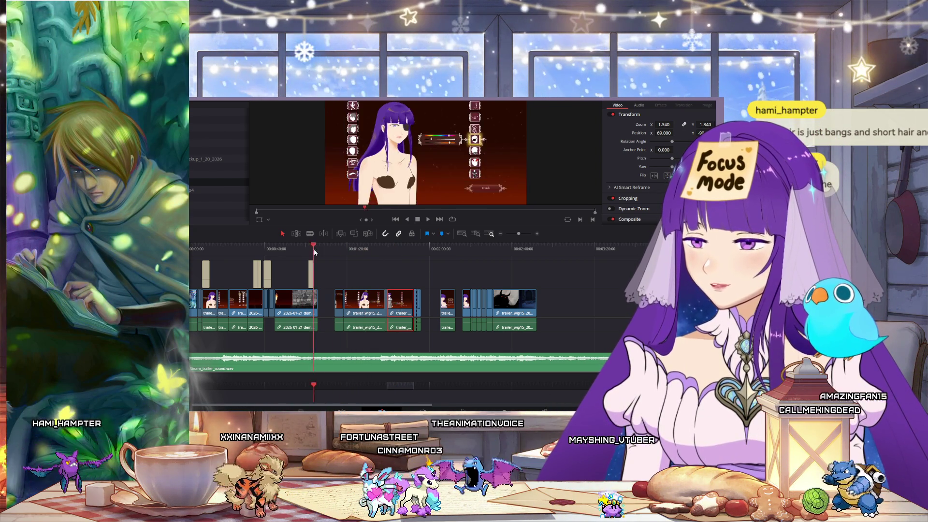
pyautogui.click(297, 250)
pyautogui.moveTo(446, 254); pyautogui.dragTo(498, 268)
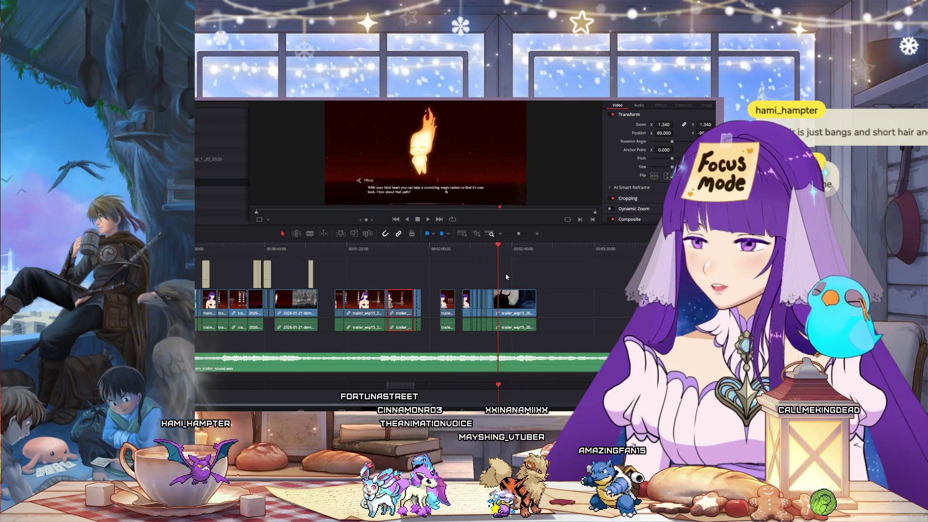
pyautogui.click(506, 277)
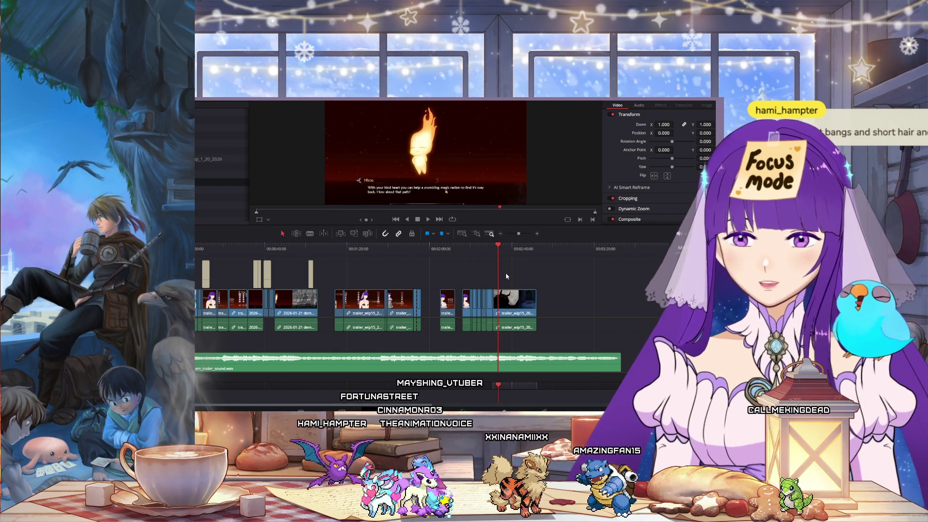
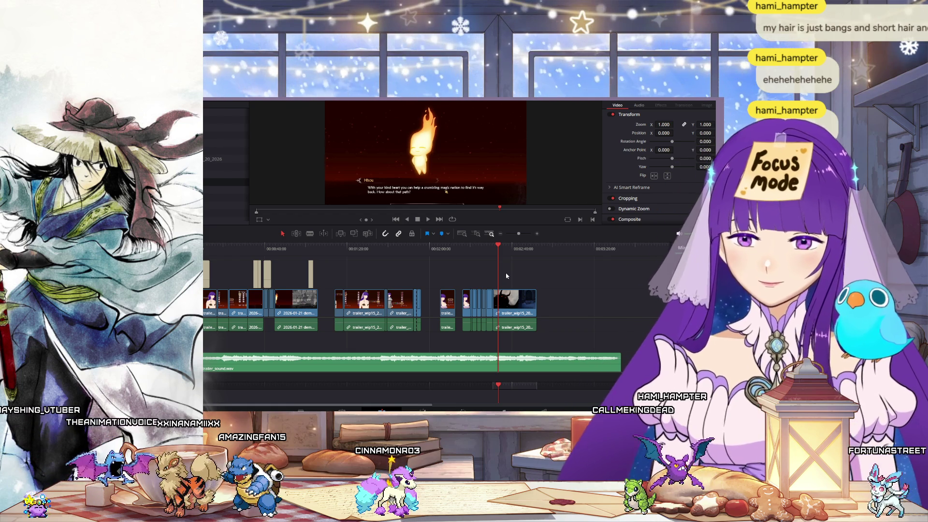
# - Review the Expressions menu frames of the dress-up section
pyautogui.click(437, 249)
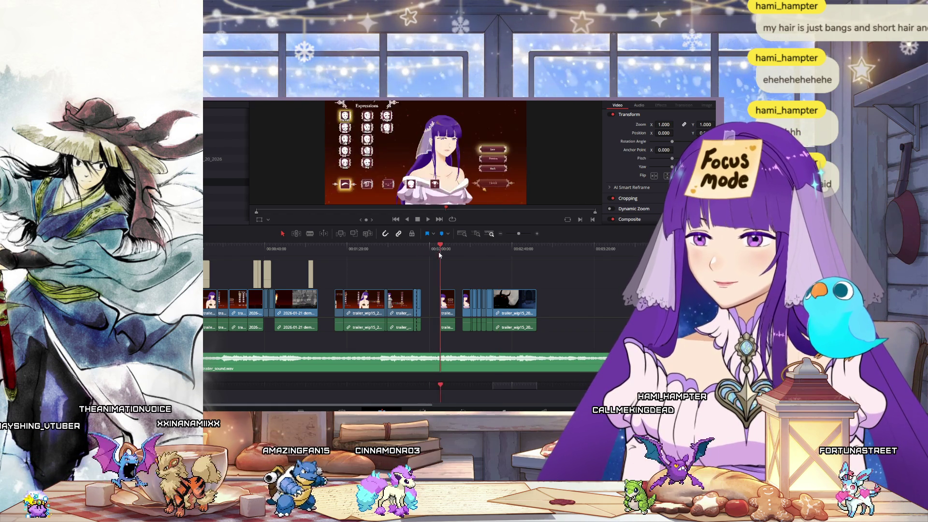
pyautogui.click(462, 252)
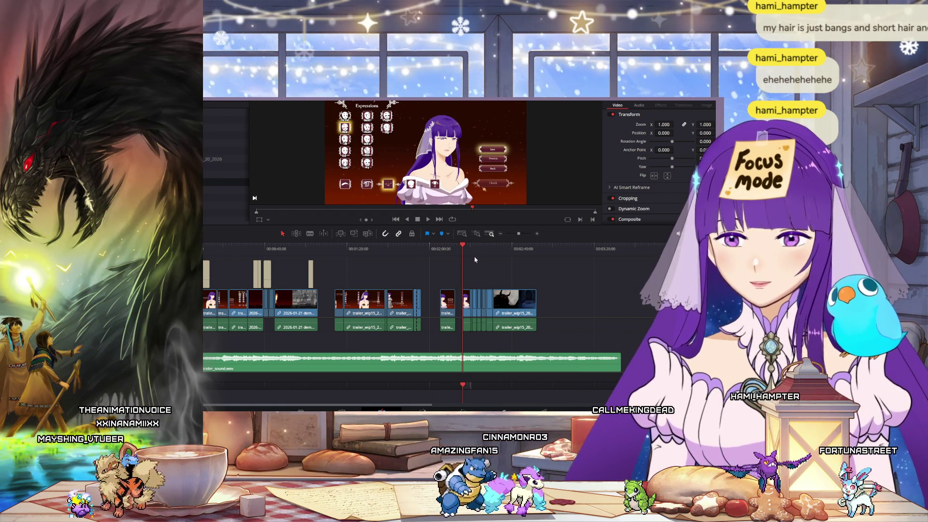
pyautogui.click(487, 252)
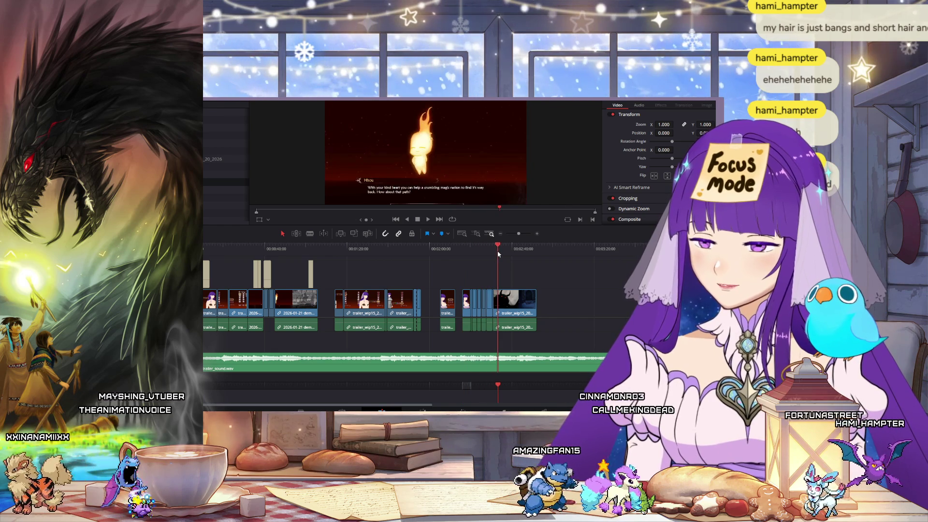
pyautogui.moveTo(485, 252); pyautogui.dragTo(411, 258)
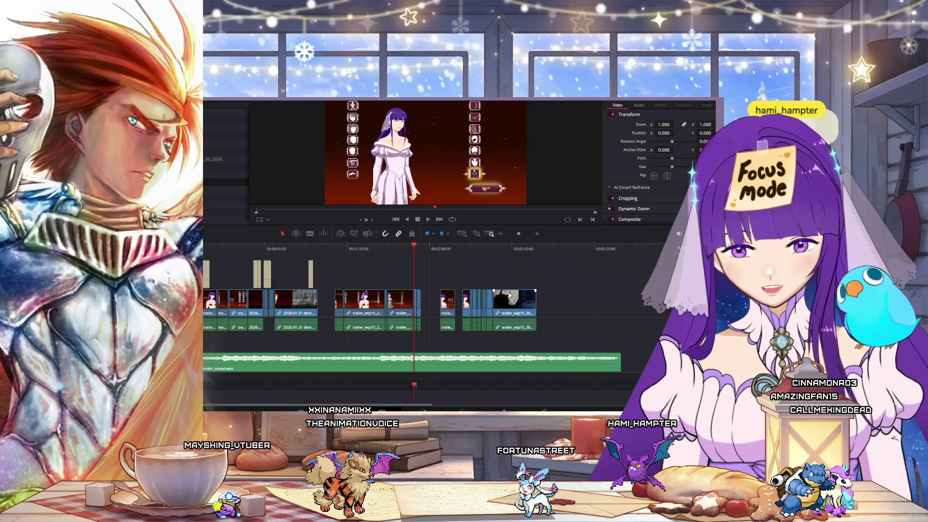
# - Check the fire-spirit and character-creator shots, then drag the later clips right to open a gap
pyautogui.moveTo(489, 251); pyautogui.dragTo(499, 252)
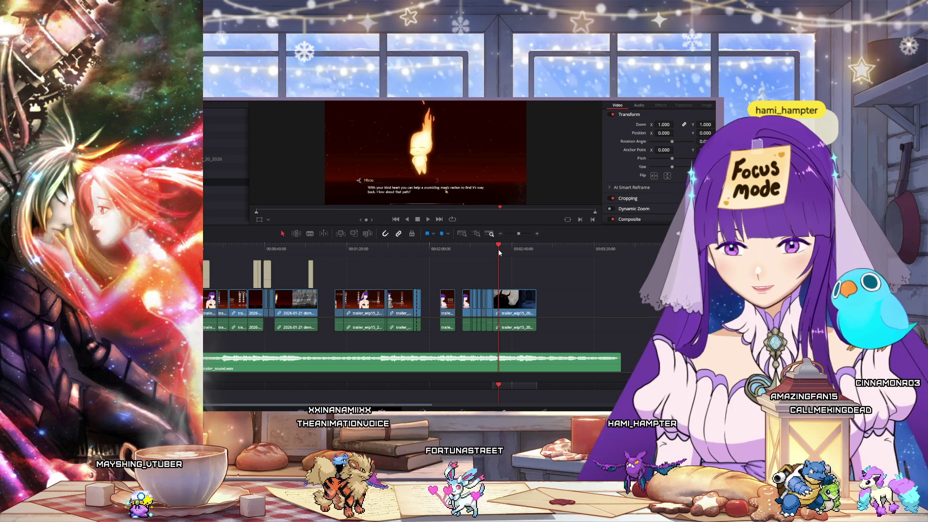
pyautogui.moveTo(502, 247)
pyautogui.mouseDown()
pyautogui.moveTo(316, 259)
pyautogui.moveTo(363, 256)
pyautogui.mouseUp()
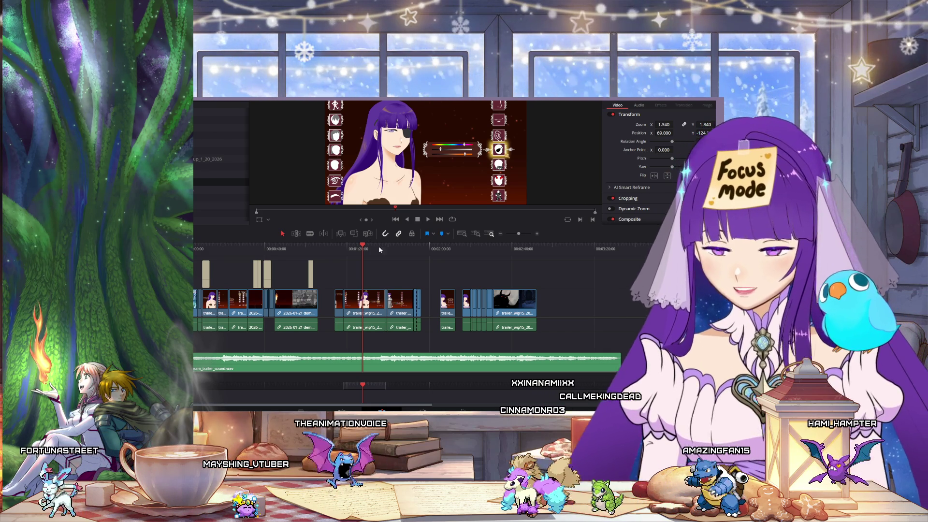
pyautogui.moveTo(375, 252)
pyautogui.mouseDown()
pyautogui.moveTo(410, 262)
pyautogui.moveTo(415, 246)
pyautogui.moveTo(422, 251)
pyautogui.mouseUp()
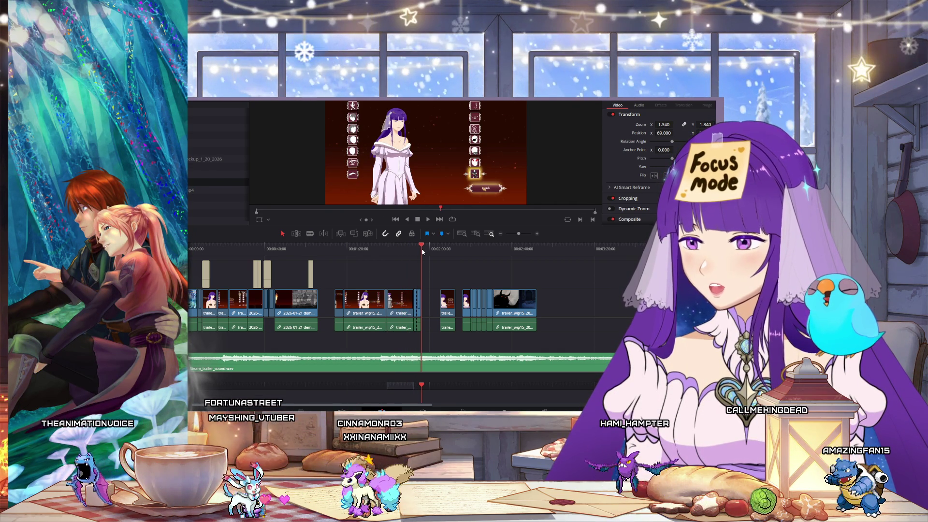
pyautogui.moveTo(343, 249); pyautogui.dragTo(347, 250)
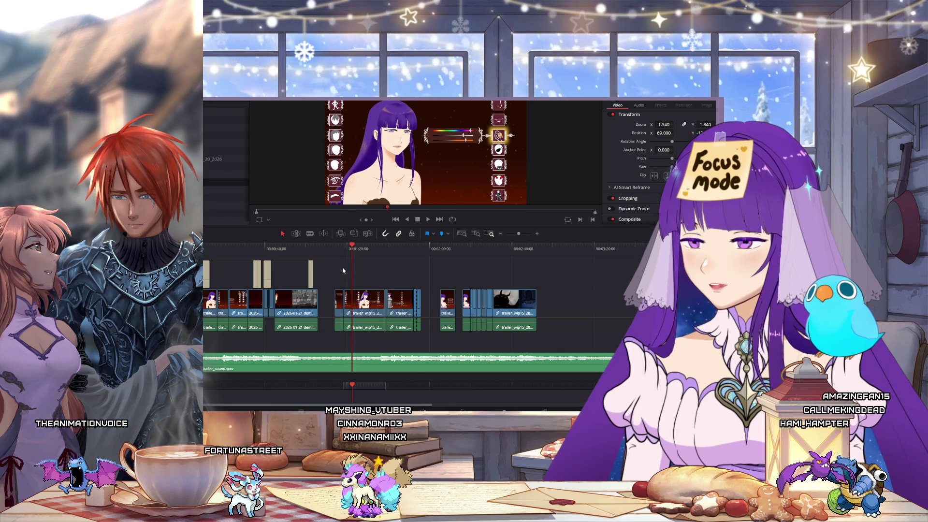
pyautogui.moveTo(333, 276)
pyautogui.mouseDown()
pyautogui.moveTo(498, 306)
pyautogui.moveTo(601, 306)
pyautogui.mouseUp()
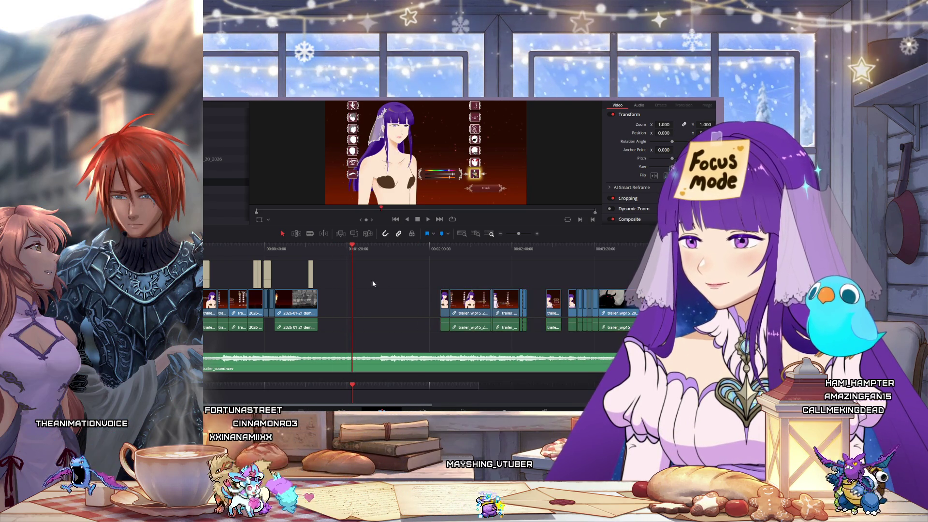
# - Deselect the moved clips and play the trailer from the beginning
pyautogui.click(278, 249)
pyautogui.click(395, 218)
pyautogui.click(428, 219)
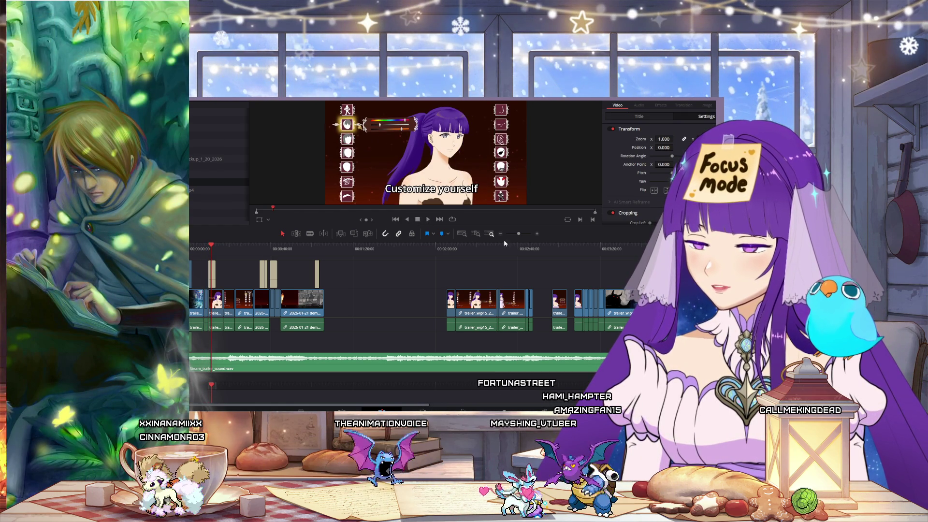
# - Zoom the timeline in on the opening seconds and select the short dress-up clip to inspect its transform
pyautogui.click(537, 234)
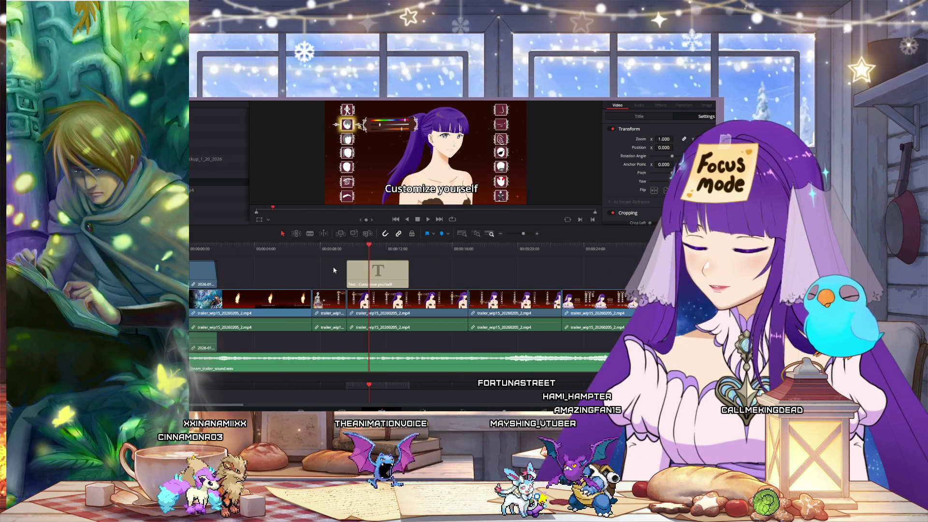
pyautogui.click(319, 250)
pyautogui.click(322, 290)
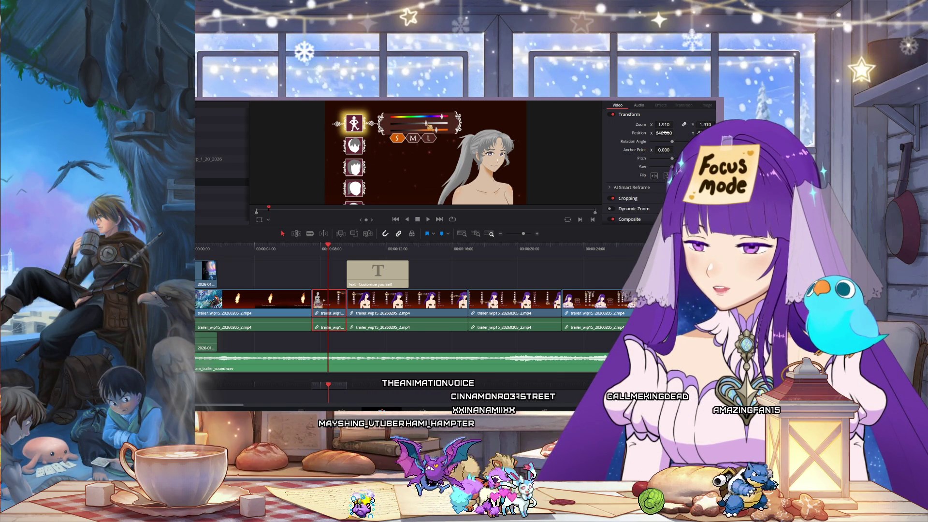
# - Set the playhead just before 8 seconds and select every clip from the title clip onward
pyautogui.click(319, 249)
pyautogui.moveTo(319, 251); pyautogui.dragTo(312, 253)
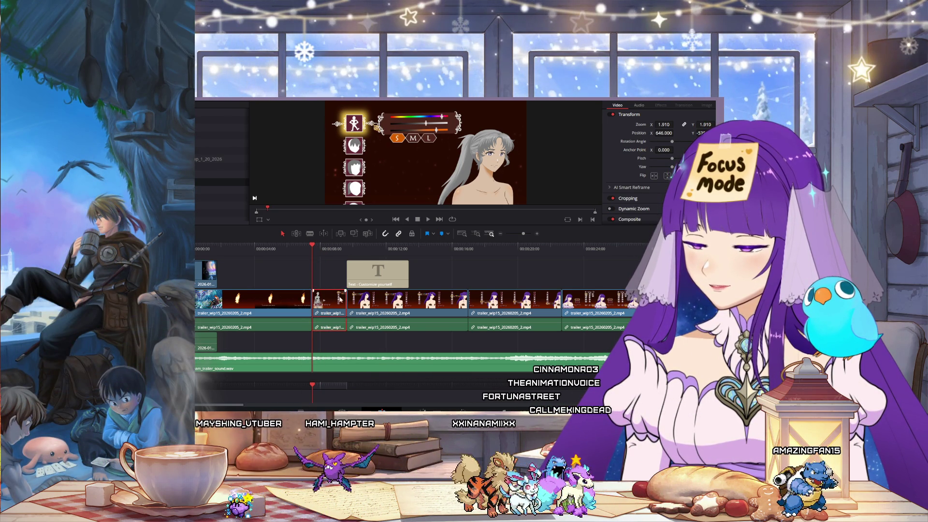
pyautogui.scroll(-1, 363, 280)
pyautogui.hotkey('ctrl', 'y')
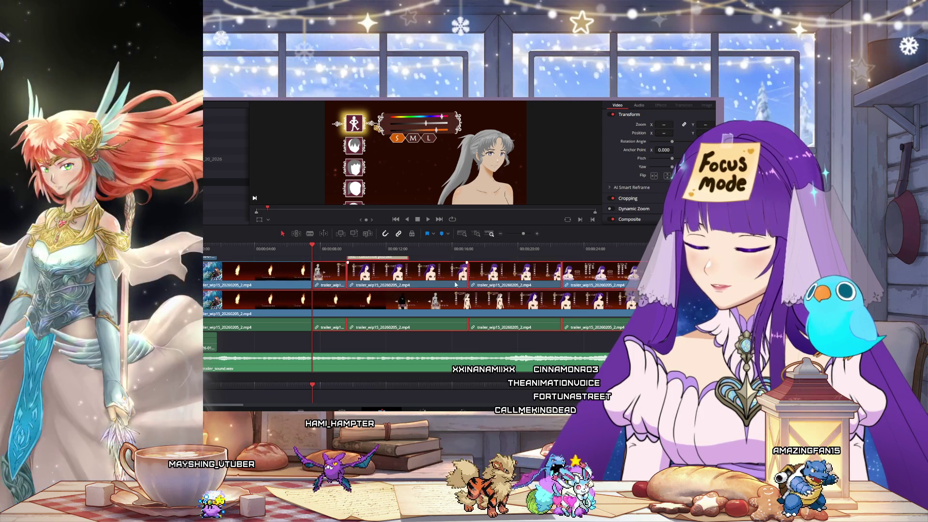
# - Push the clips after the playhead right, extend the next clip's start, then ripple later clips left
pyautogui.scroll(1, 456, 289)
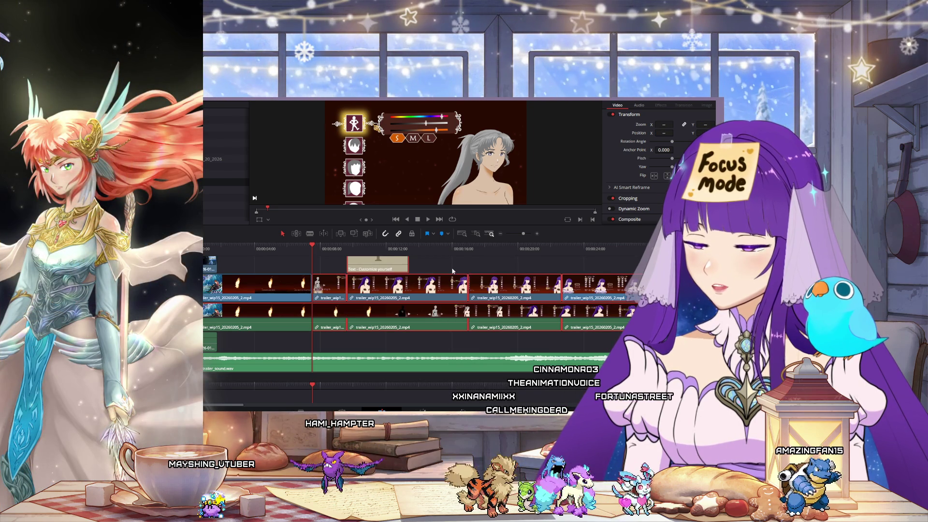
pyautogui.click(419, 265)
pyautogui.moveTo(333, 267)
pyautogui.mouseDown()
pyautogui.moveTo(503, 295)
pyautogui.moveTo(613, 295)
pyautogui.mouseUp()
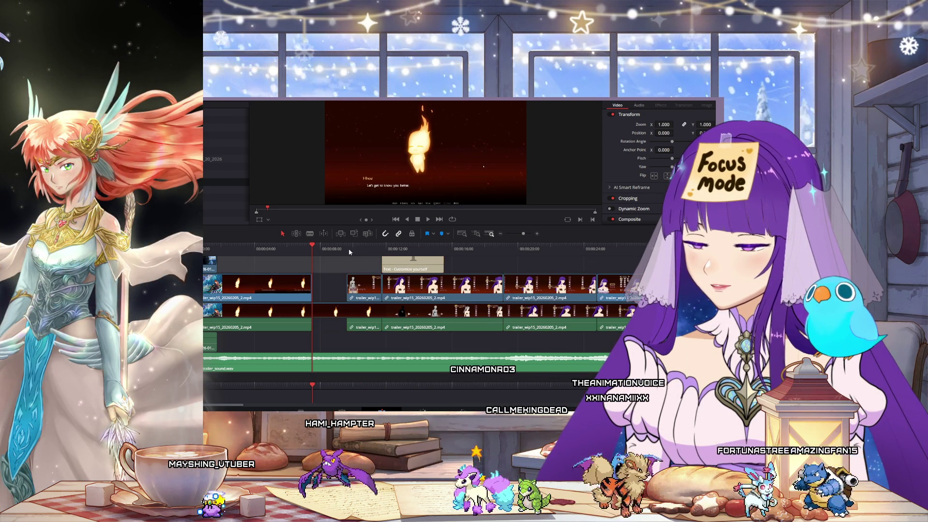
pyautogui.moveTo(348, 283); pyautogui.dragTo(327, 283)
pyautogui.press('y')
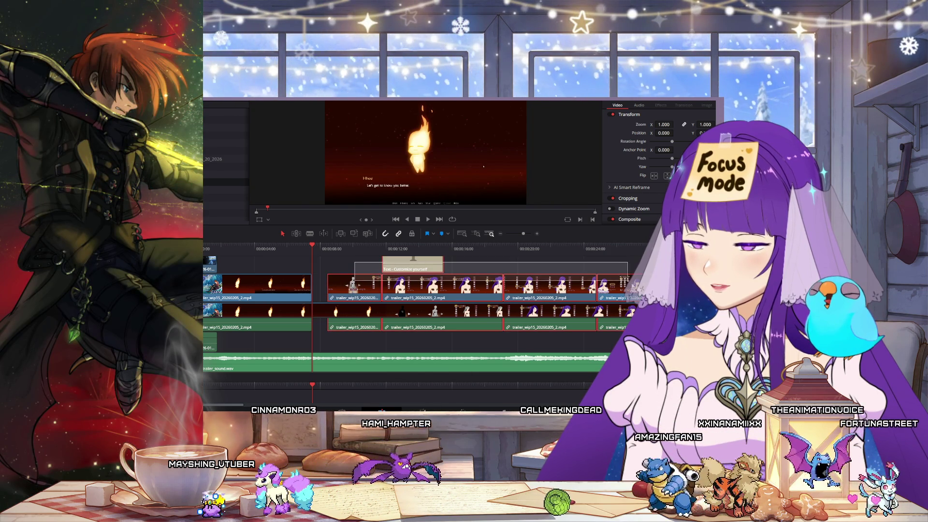
pyautogui.moveTo(637, 296); pyautogui.dragTo(623, 296)
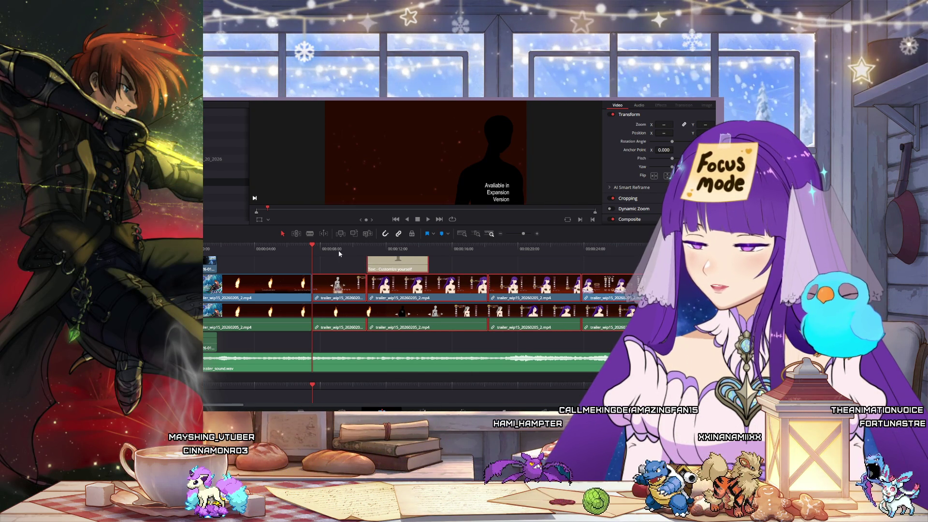
pyautogui.moveTo(321, 250); pyautogui.dragTo(334, 251)
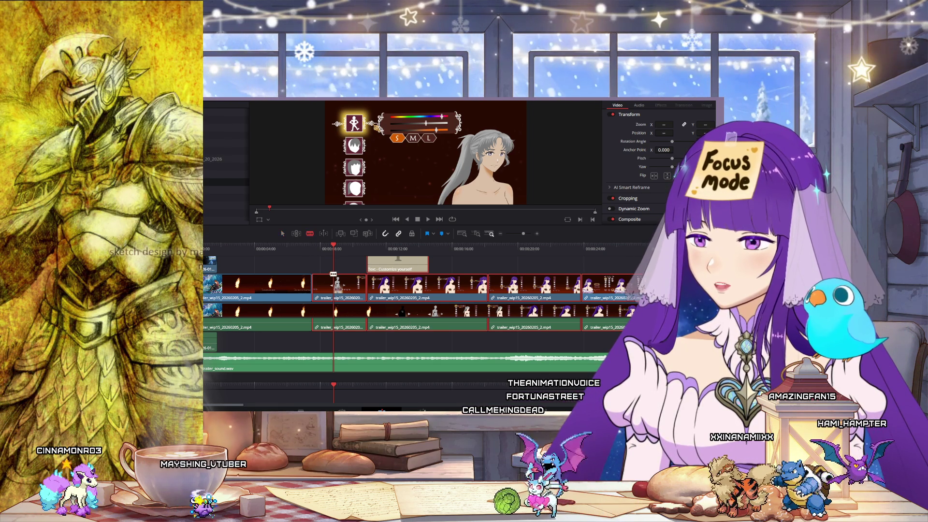
# - Split the clips at the playhead and return to the selection tool
pyautogui.press('b')
pyautogui.hotkey('ctrl', 'b')
pyautogui.click(282, 233)
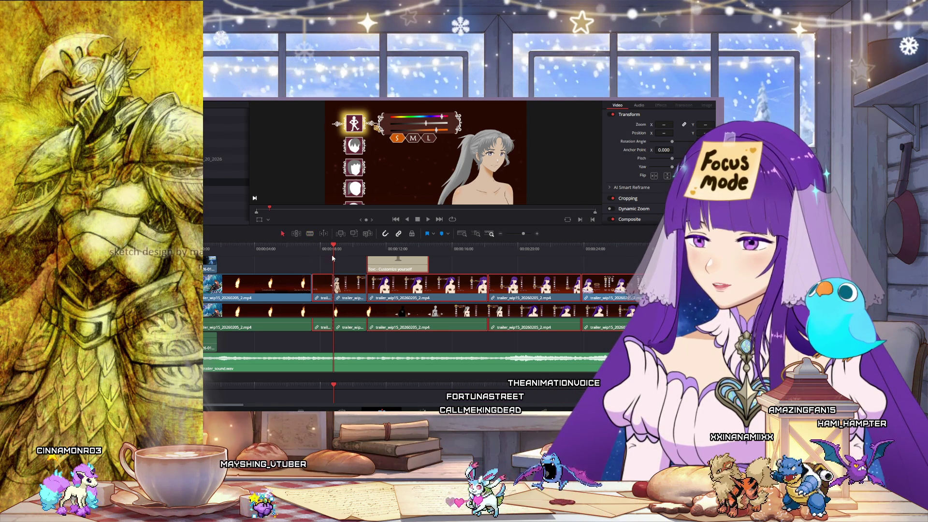
pyautogui.hotkey('shift', 'Left')
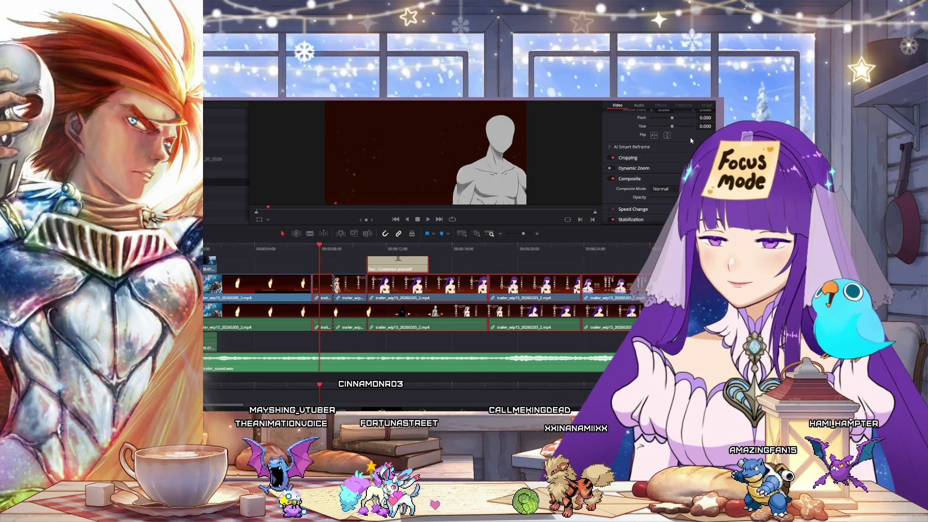
# - Adjust the mannequin clip's transform, setting its zoom to 0.990
pyautogui.click(667, 125)
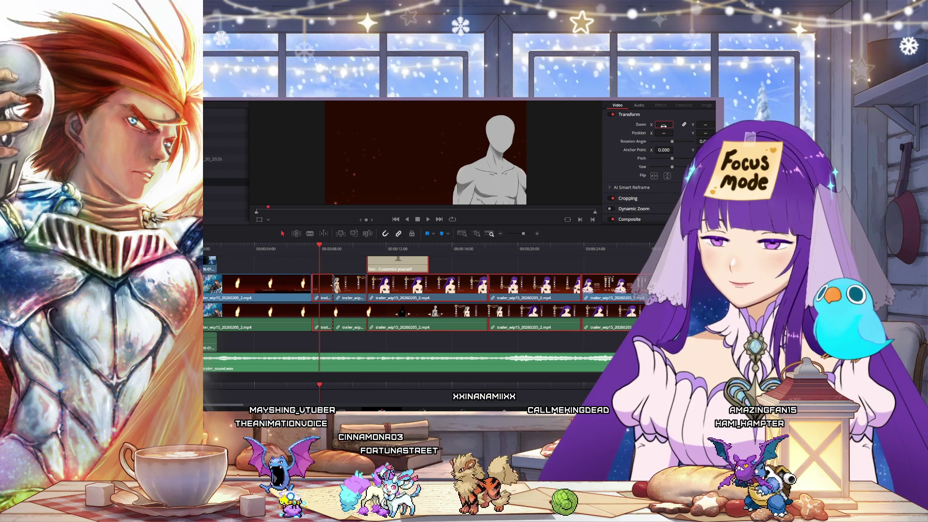
pyautogui.click(666, 133)
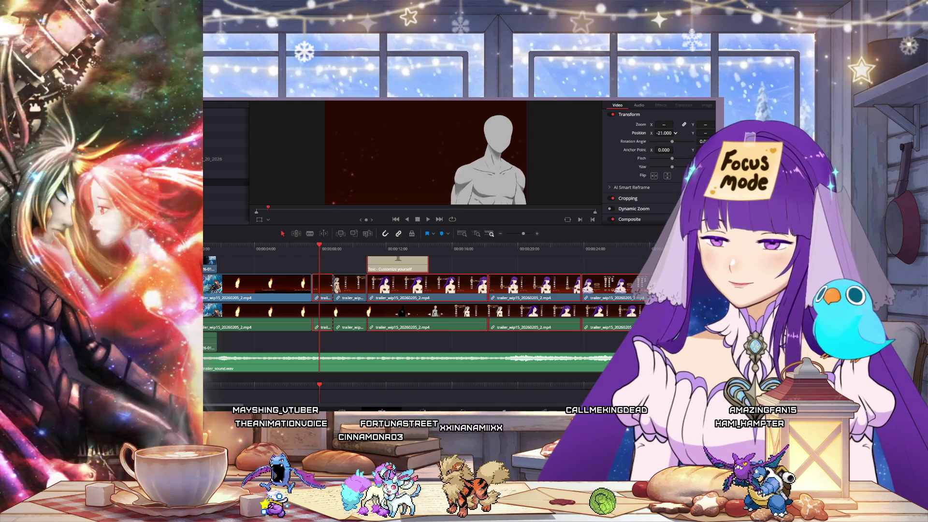
pyautogui.moveTo(665, 134)
pyautogui.mouseDown()
pyautogui.moveTo(696, 136)
pyautogui.moveTo(647, 124)
pyautogui.mouseUp()
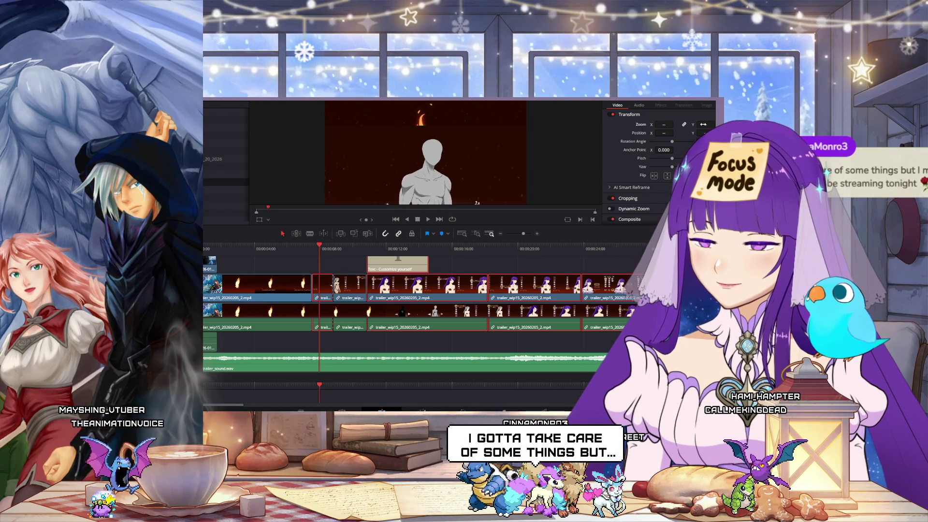
pyautogui.moveTo(703, 124); pyautogui.dragTo(698, 124)
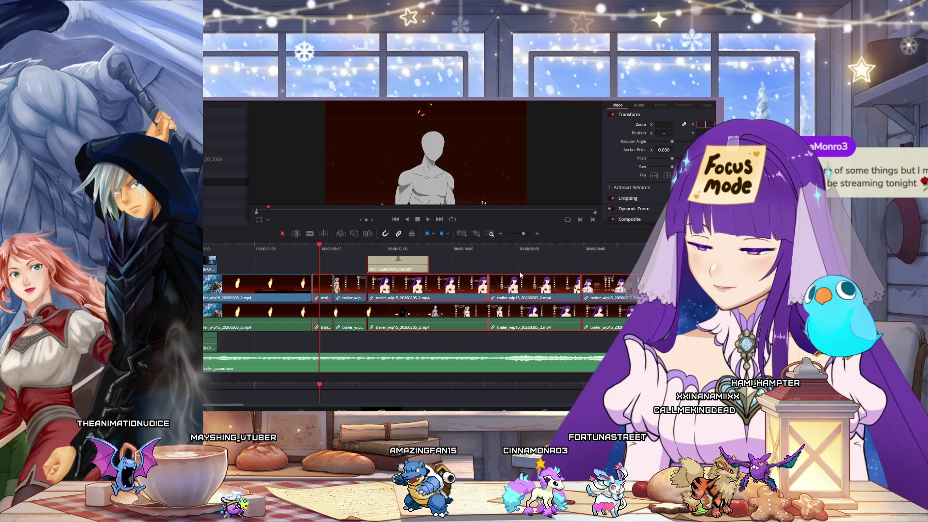
pyautogui.click(480, 274)
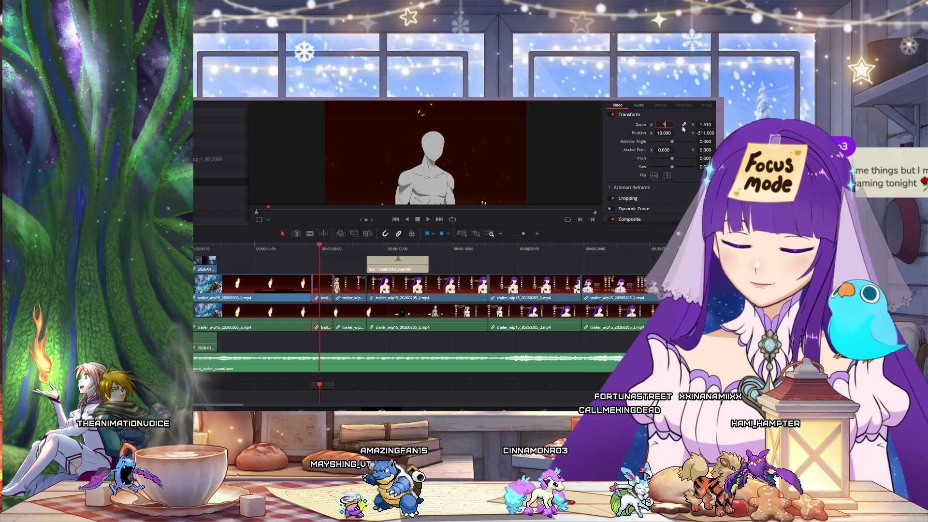
pyautogui.press('Return')
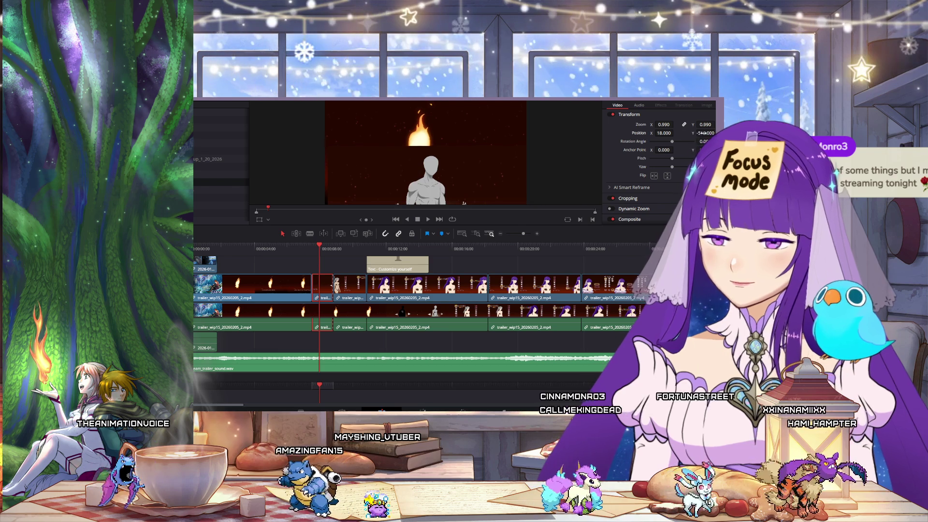
# - Set the clip's Position Y to 1 and Position X to 1
pyautogui.moveTo(705, 133); pyautogui.dragTo(699, 133)
pyautogui.click(701, 133)
pyautogui.write('1')
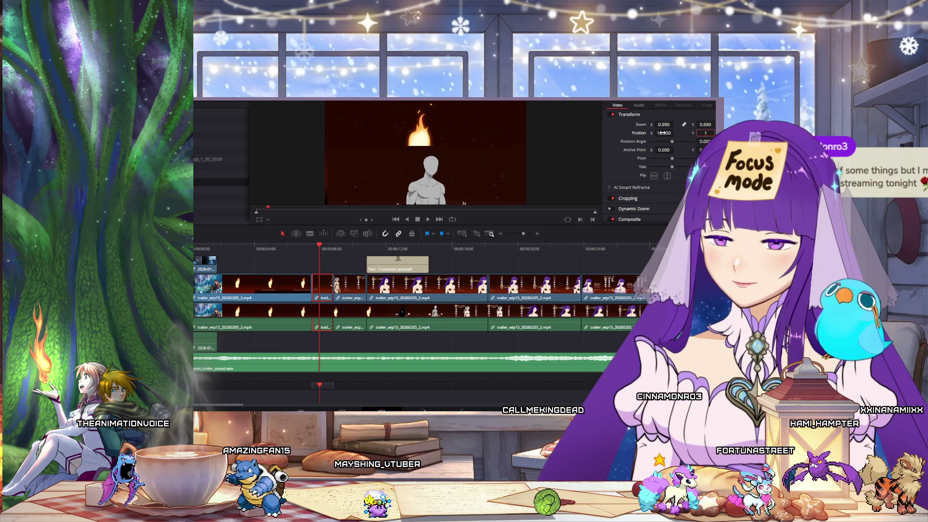
pyautogui.click(662, 133)
pyautogui.press('Return')
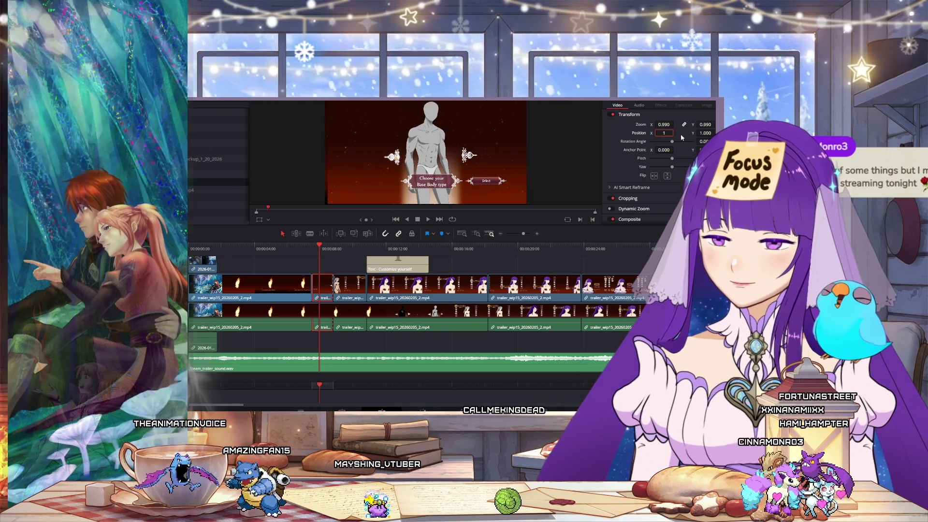
# - Play from an earlier point and stop on the extended-version body-type screen
pyautogui.click(286, 249)
pyautogui.click(427, 219)
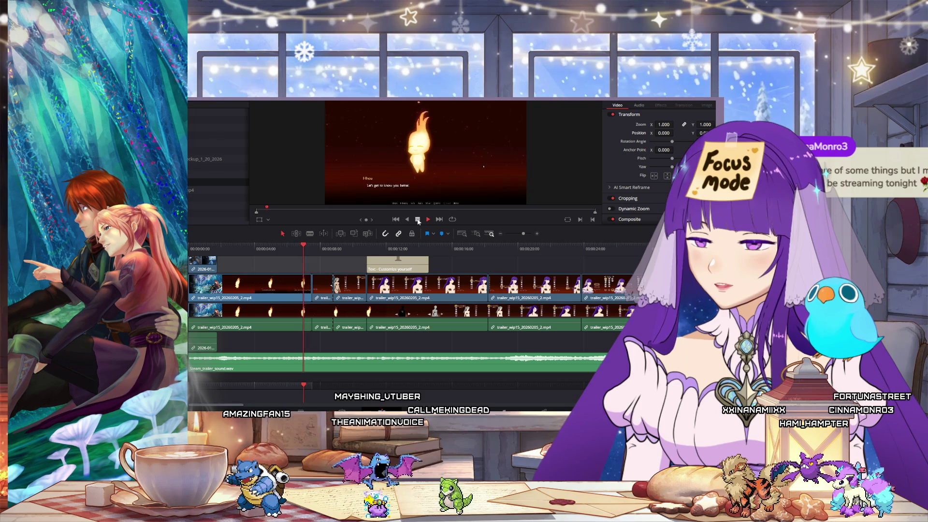
pyautogui.click(418, 219)
pyautogui.click(319, 250)
pyautogui.moveTo(319, 255); pyautogui.dragTo(322, 256)
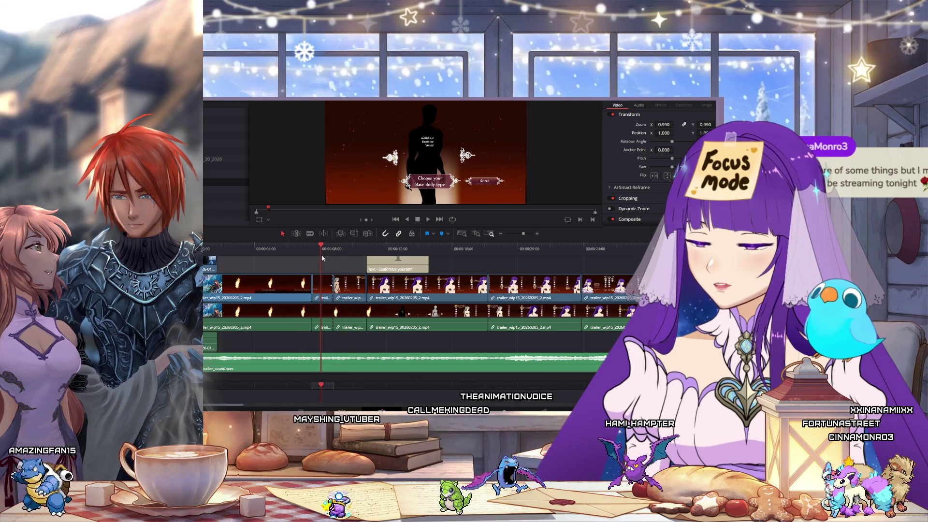
# - Move the short trailer clip onto the top video track
pyautogui.click(324, 308)
pyautogui.moveTo(325, 308)
pyautogui.mouseDown()
pyautogui.moveTo(325, 274)
pyautogui.moveTo(287, 269)
pyautogui.moveTo(341, 269)
pyautogui.moveTo(307, 248)
pyautogui.mouseUp()
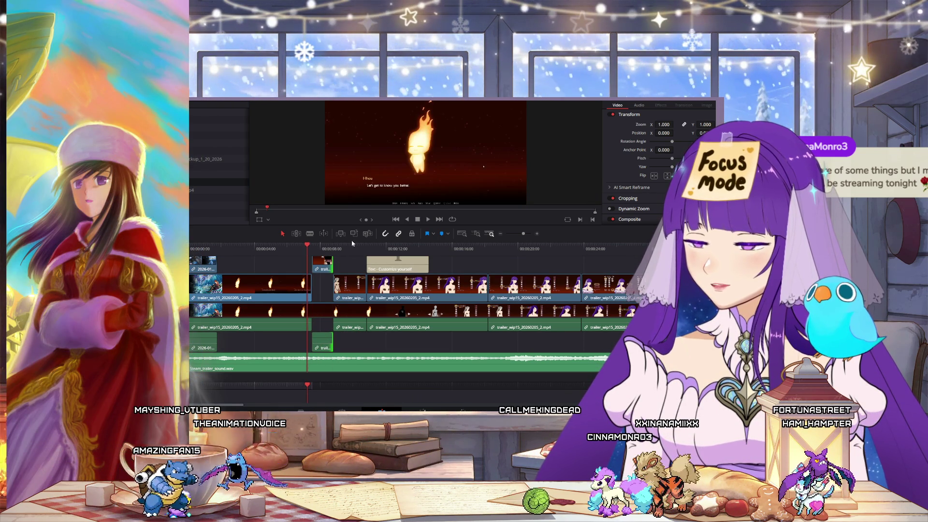
pyautogui.click(420, 222)
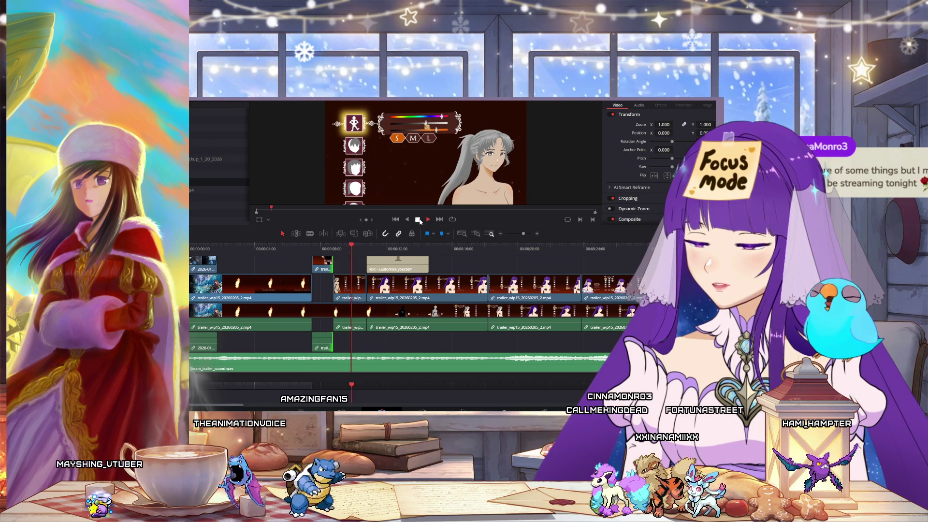
pyautogui.moveTo(329, 249); pyautogui.dragTo(350, 255)
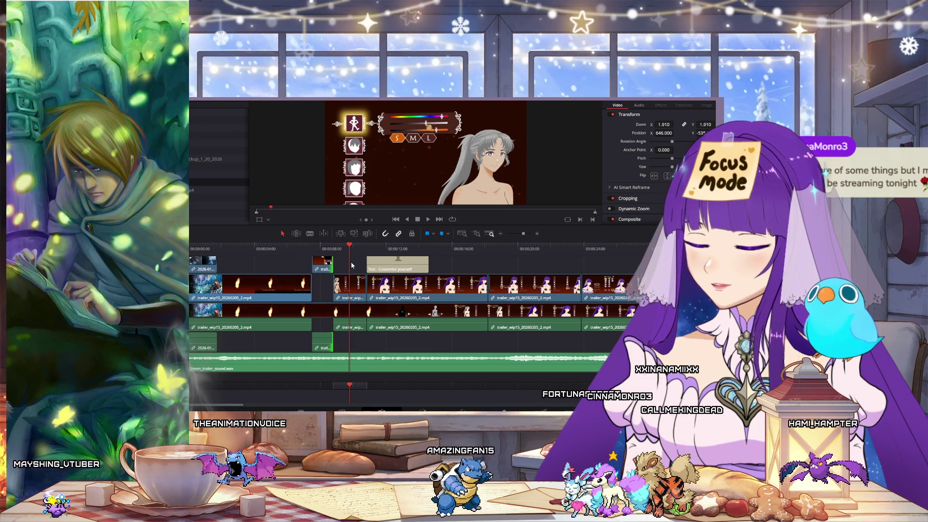
pyautogui.click(619, 292)
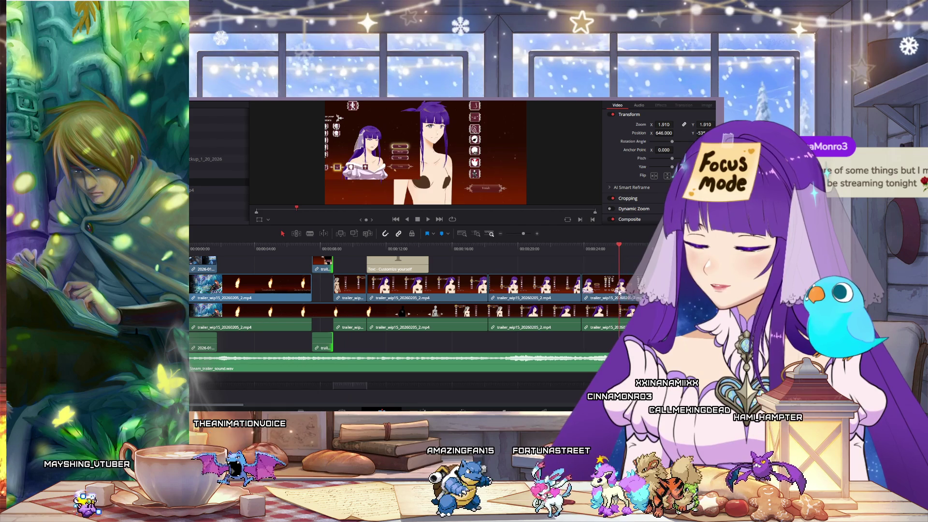
# - Zoom the timeline out and shift three clips with their audio about 28 frames later
pyautogui.click(500, 233)
pyautogui.click(500, 234)
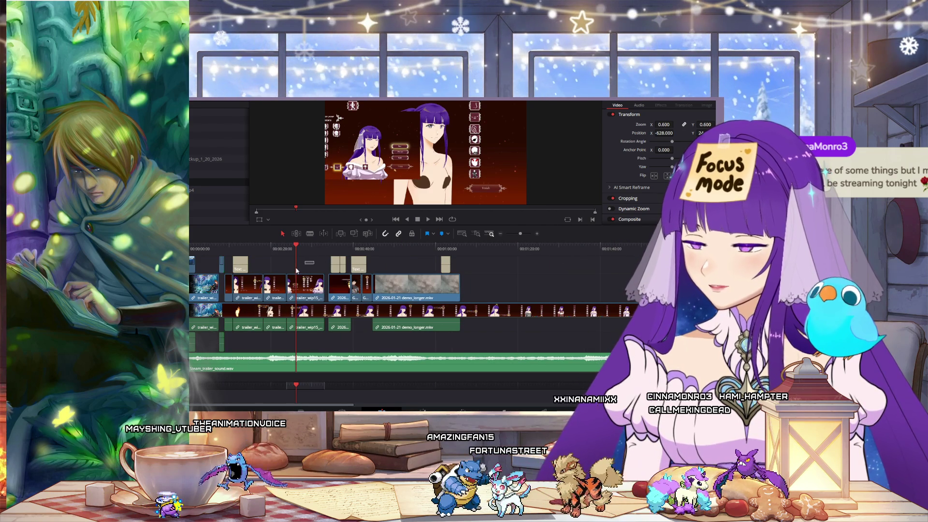
pyautogui.moveTo(314, 261); pyautogui.dragTo(243, 290)
pyautogui.moveTo(305, 292); pyautogui.dragTo(312, 292)
pyautogui.hotkey('ctrl', 'z')
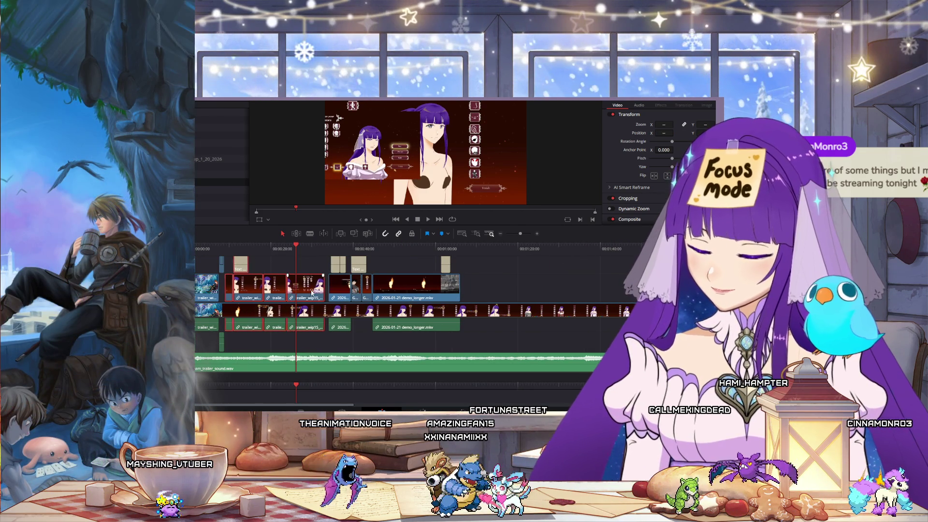
pyautogui.moveTo(311, 289); pyautogui.dragTo(314, 289)
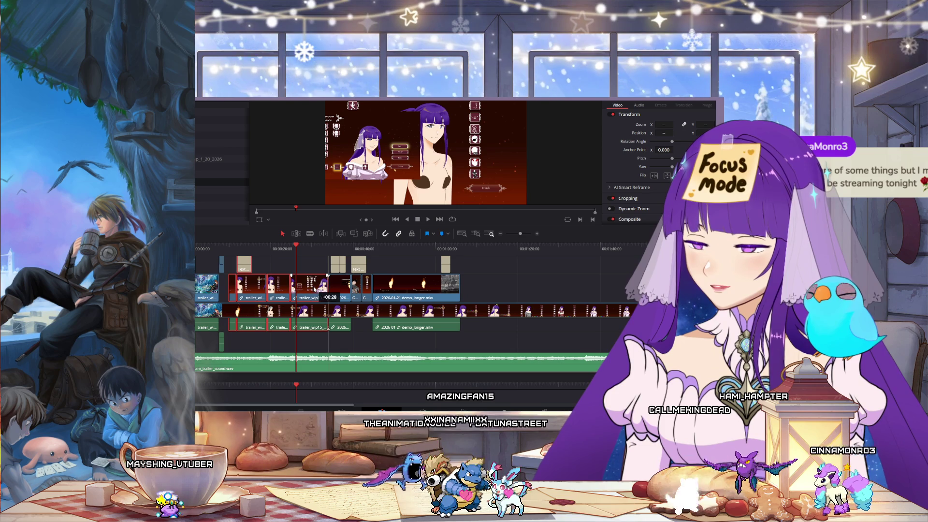
pyautogui.click(223, 266)
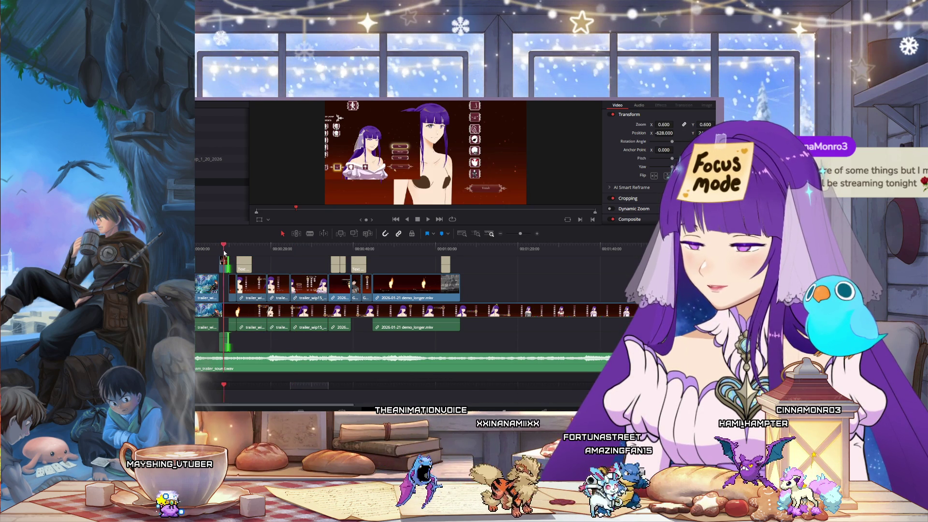
# - Lengthen the opening top-track clip near the timeline start
pyautogui.click(222, 249)
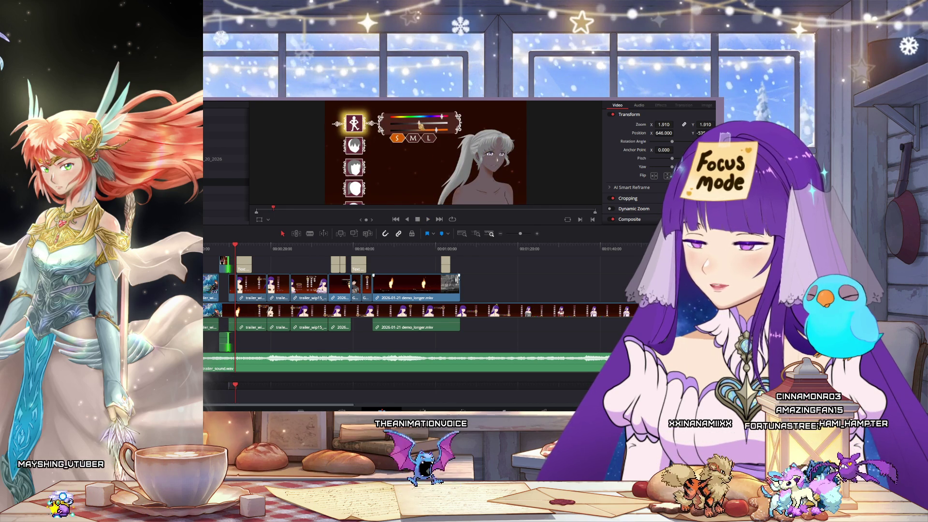
pyautogui.moveTo(485, 270)
pyautogui.mouseDown()
pyautogui.moveTo(237, 286)
pyautogui.moveTo(259, 291)
pyautogui.mouseUp()
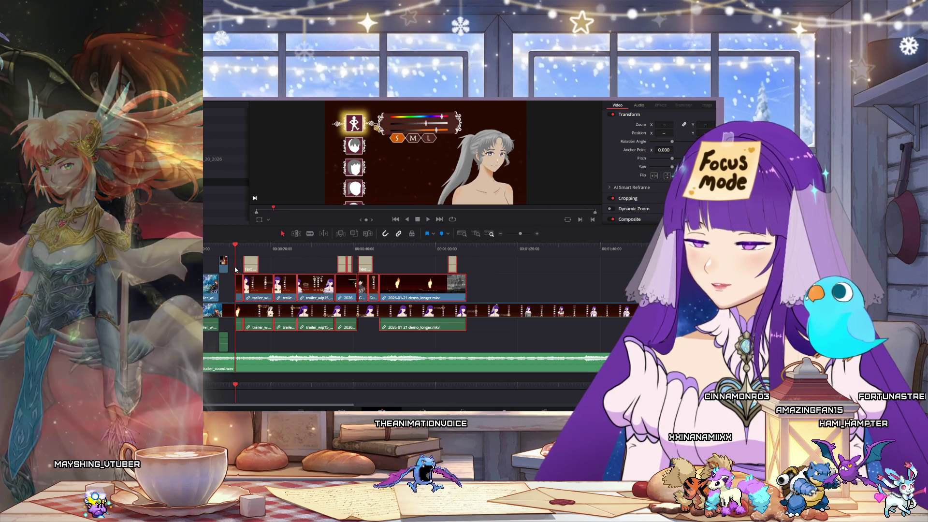
pyautogui.moveTo(227, 265)
pyautogui.mouseDown()
pyautogui.moveTo(224, 287)
pyautogui.moveTo(464, 296)
pyautogui.moveTo(454, 293)
pyautogui.mouseUp()
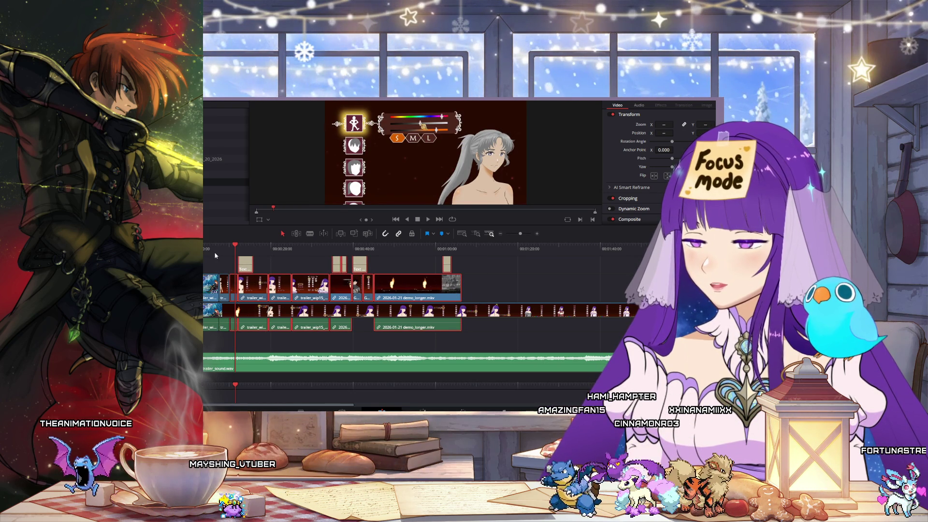
# - Play back to the Customize yourself screen and shift that clip's Position X to -349
pyautogui.click(217, 248)
pyautogui.click(427, 219)
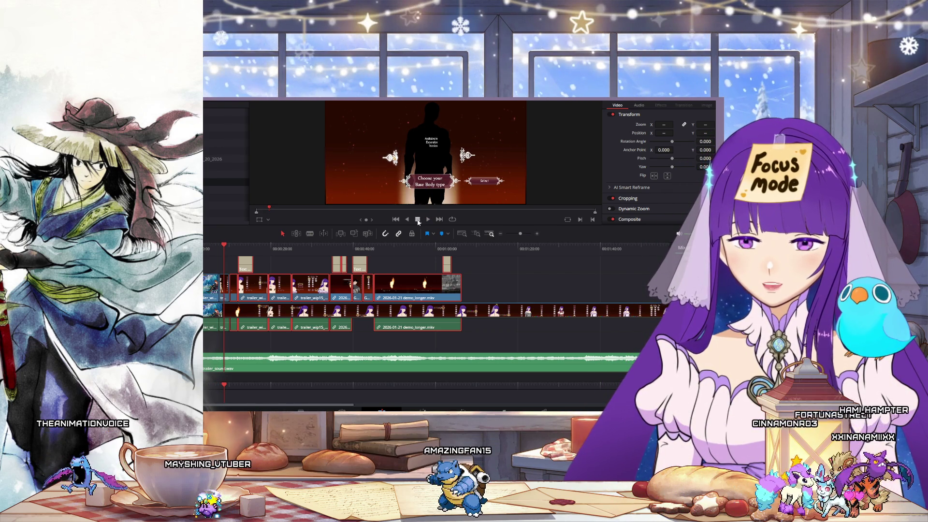
pyautogui.click(427, 222)
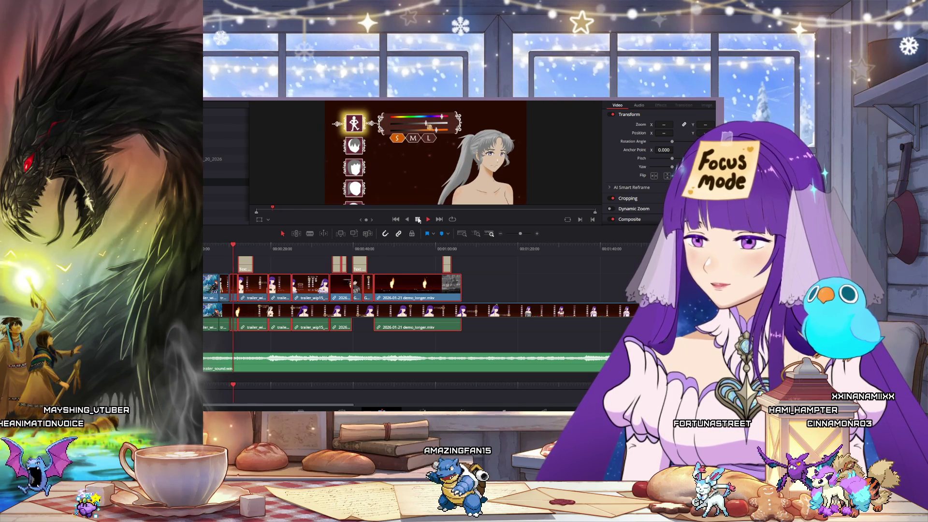
pyautogui.click(418, 220)
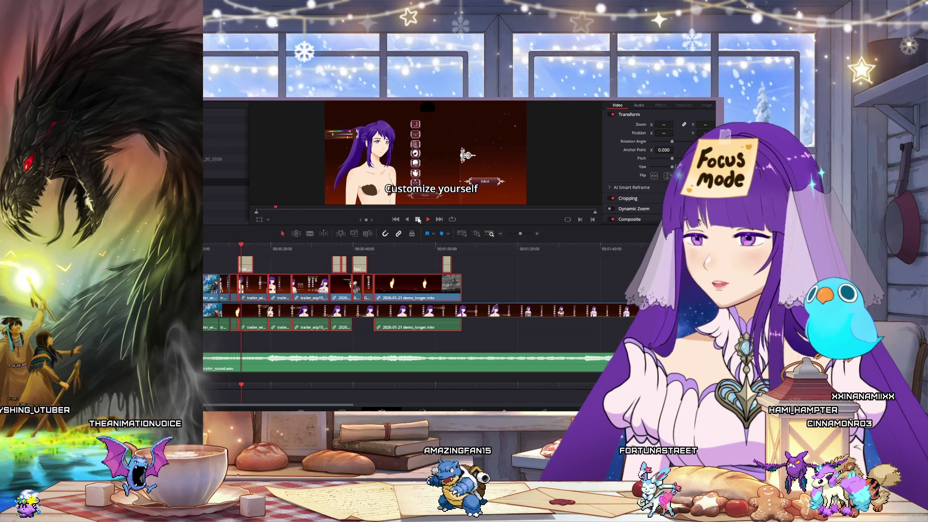
pyautogui.click(253, 286)
pyautogui.moveTo(663, 133); pyautogui.dragTo(702, 133)
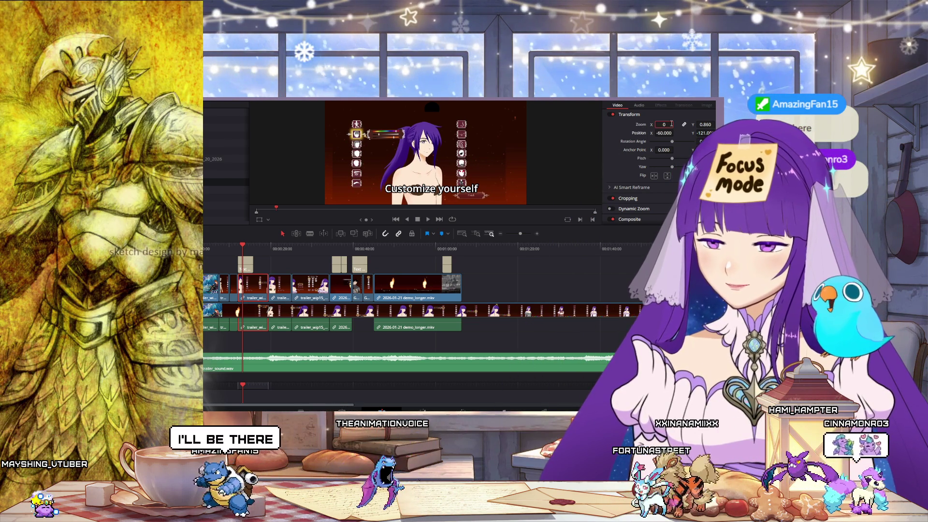
# - Give the Customize yourself clip zoom 1.000, then Position X 112, Y -180 and zoom 1.310
pyautogui.press('Return')
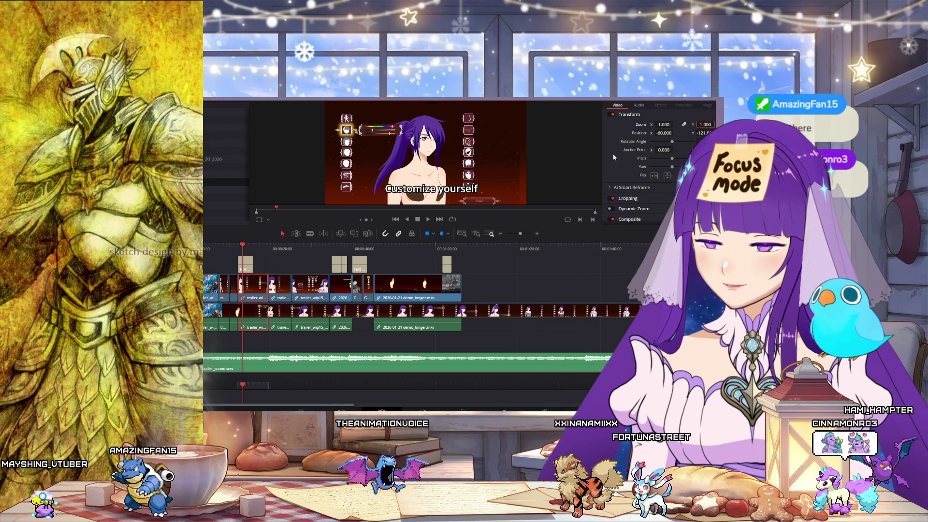
pyautogui.moveTo(667, 133); pyautogui.dragTo(675, 132)
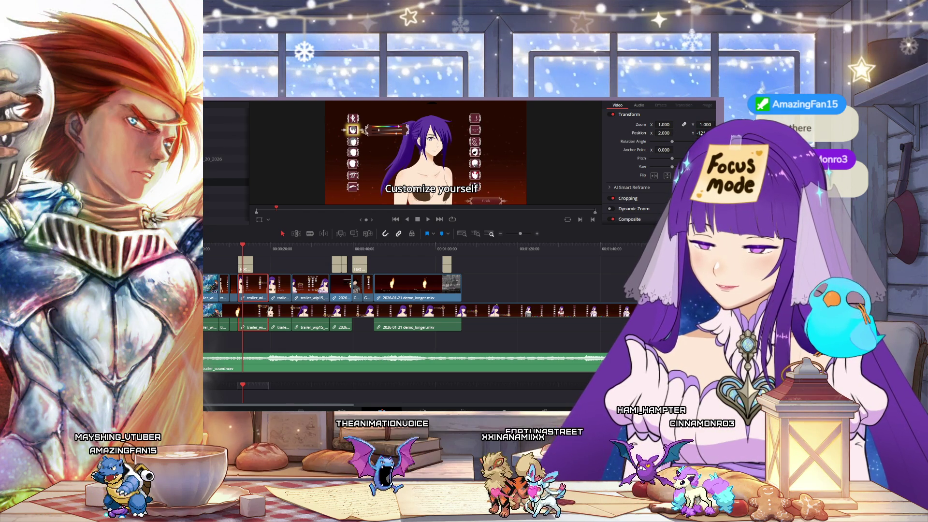
pyautogui.moveTo(717, 127); pyautogui.dragTo(702, 124)
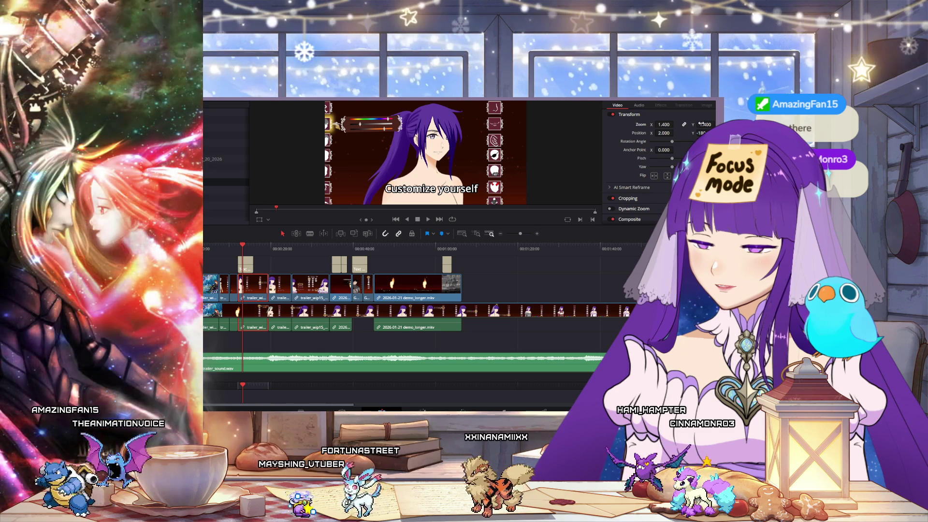
pyautogui.moveTo(706, 124); pyautogui.dragTo(675, 132)
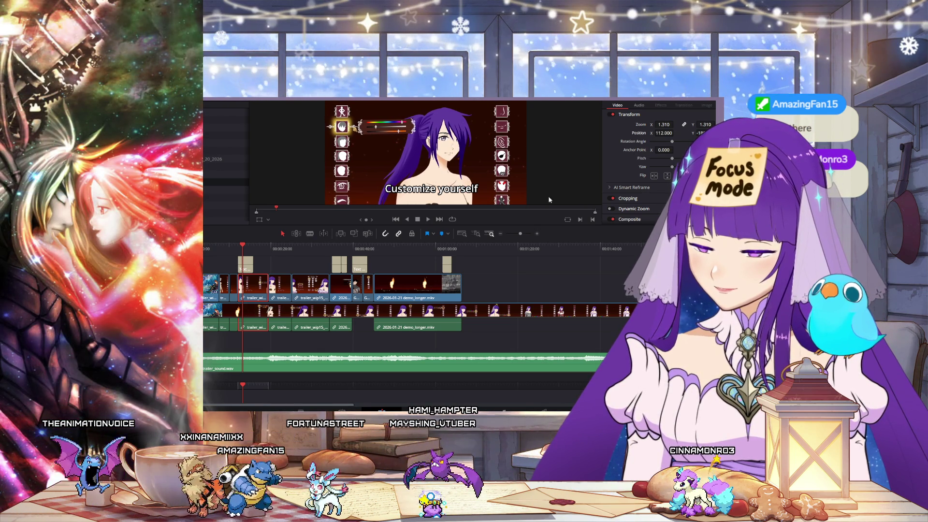
pyautogui.moveTo(240, 249); pyautogui.dragTo(212, 248)
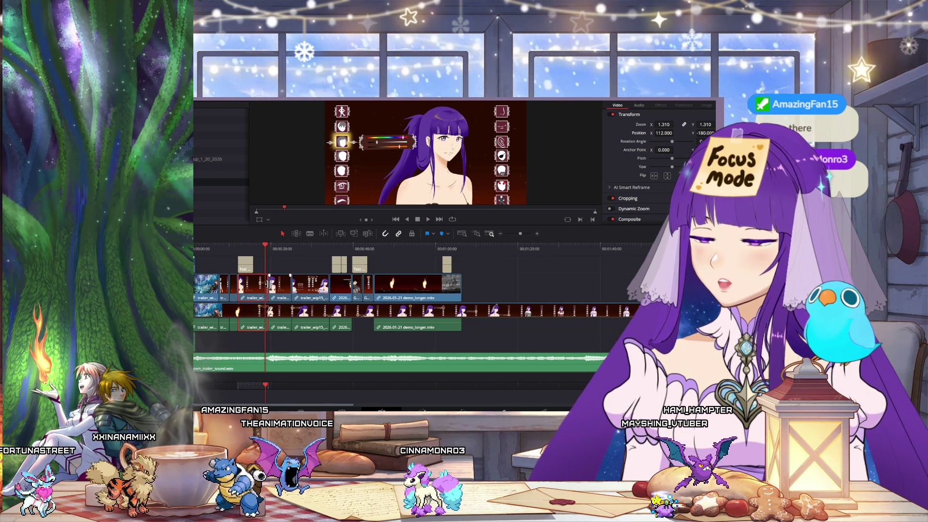
pyautogui.moveTo(265, 248); pyautogui.dragTo(248, 250)
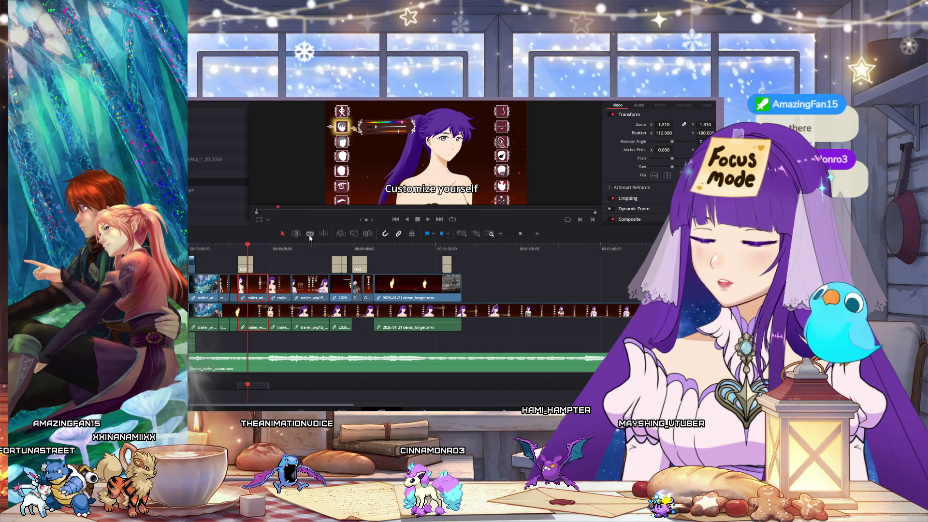
# - Cut the clip at the playhead and trim its start to the hairstyle frame
pyautogui.press('b')
pyautogui.click(251, 285)
pyautogui.click(255, 246)
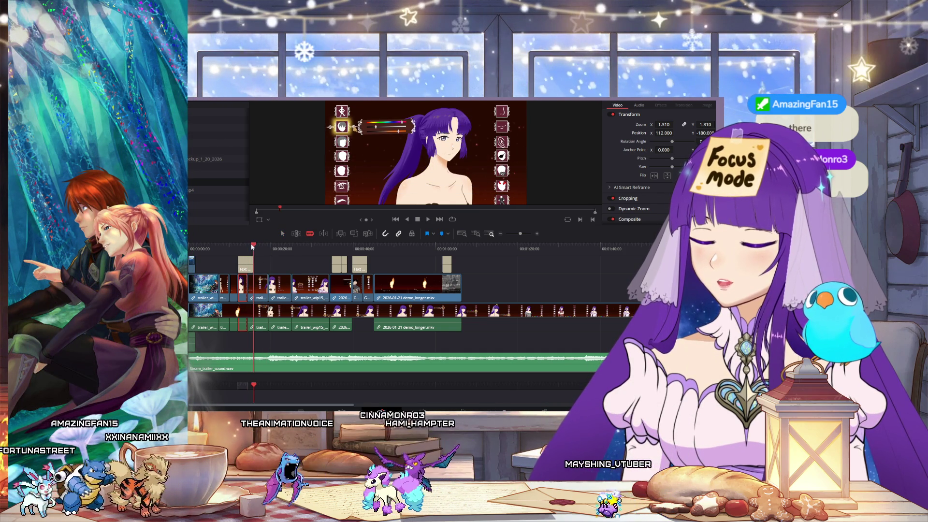
pyautogui.moveTo(254, 246); pyautogui.dragTo(260, 247)
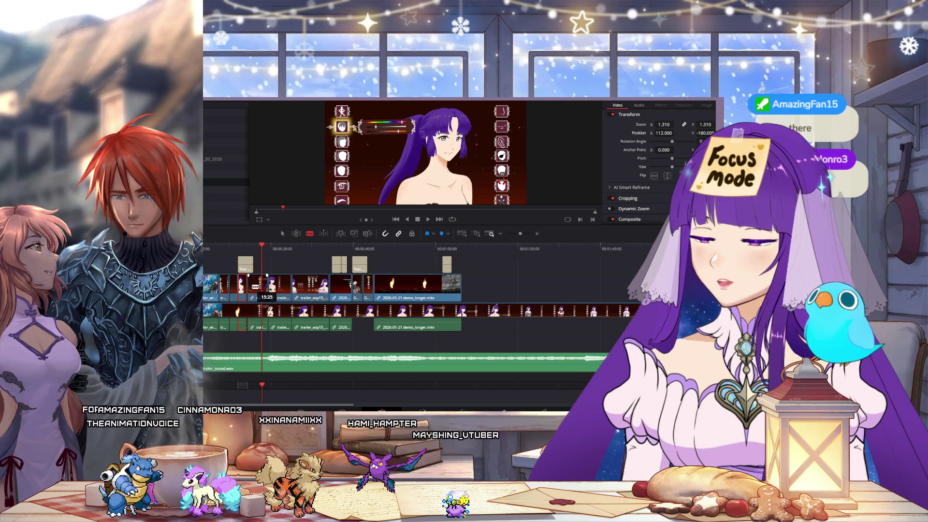
pyautogui.moveTo(250, 279)
pyautogui.mouseDown()
pyautogui.moveTo(265, 283)
pyautogui.moveTo(255, 294)
pyautogui.moveTo(265, 293)
pyautogui.mouseUp()
# - Close the gap by moving later clips left, then play the trailer from the start
pyautogui.moveTo(306, 268)
pyautogui.mouseDown()
pyautogui.moveTo(469, 297)
pyautogui.moveTo(406, 290)
pyautogui.mouseUp()
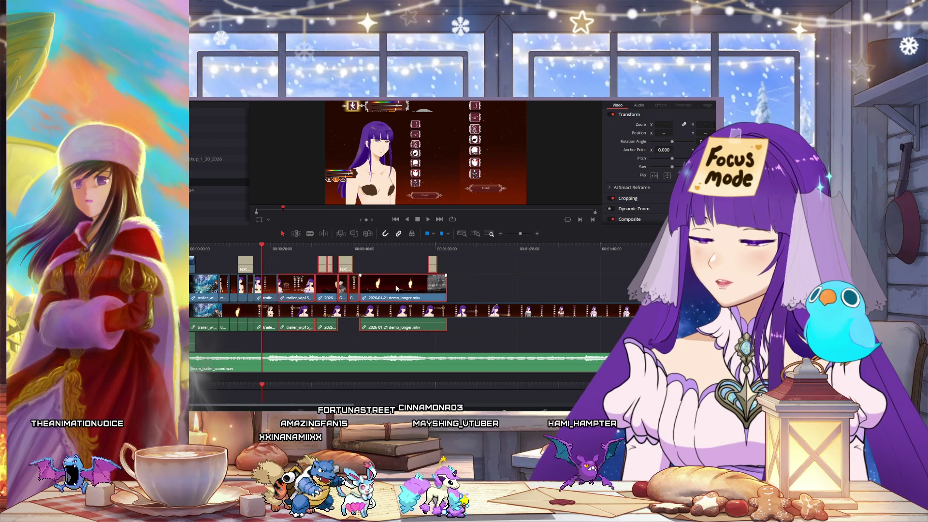
pyautogui.press('Home')
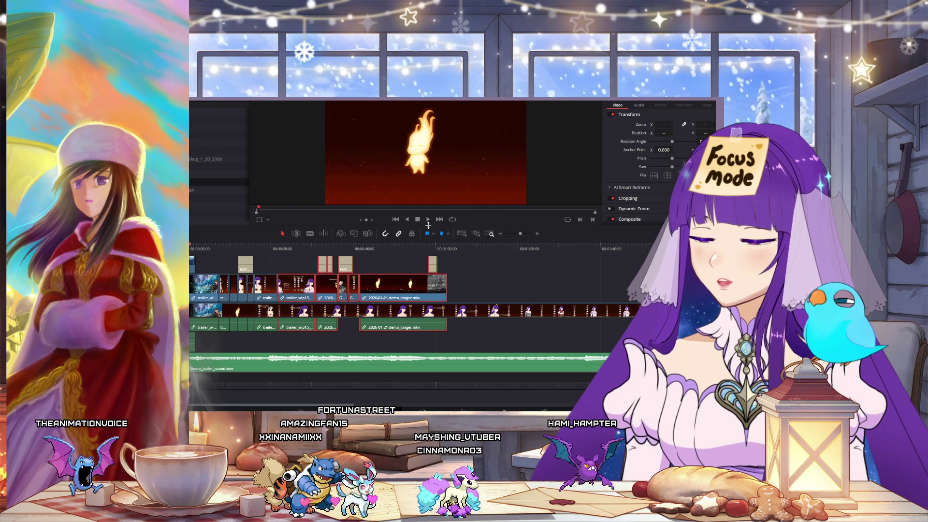
pyautogui.click(428, 220)
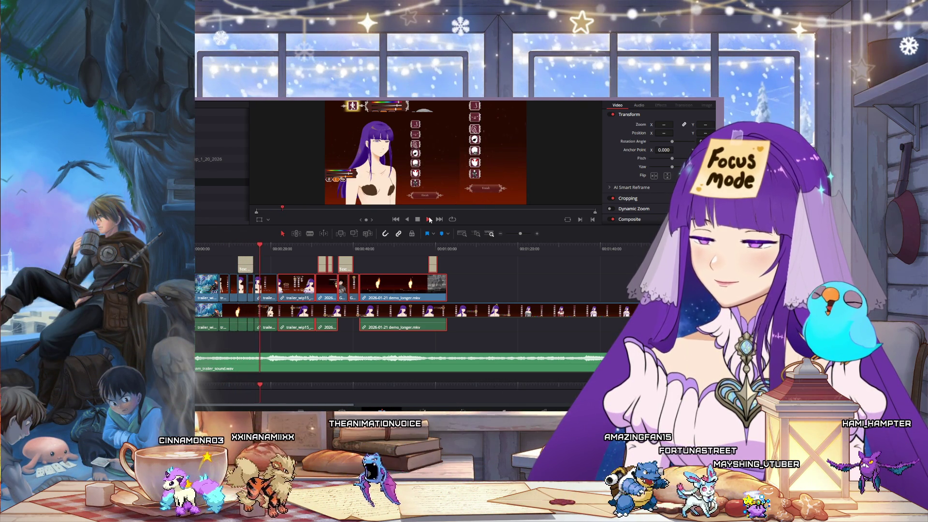
# - Centre the character and enlarge the first dress-up clip to zoom 1.420
pyautogui.click(268, 286)
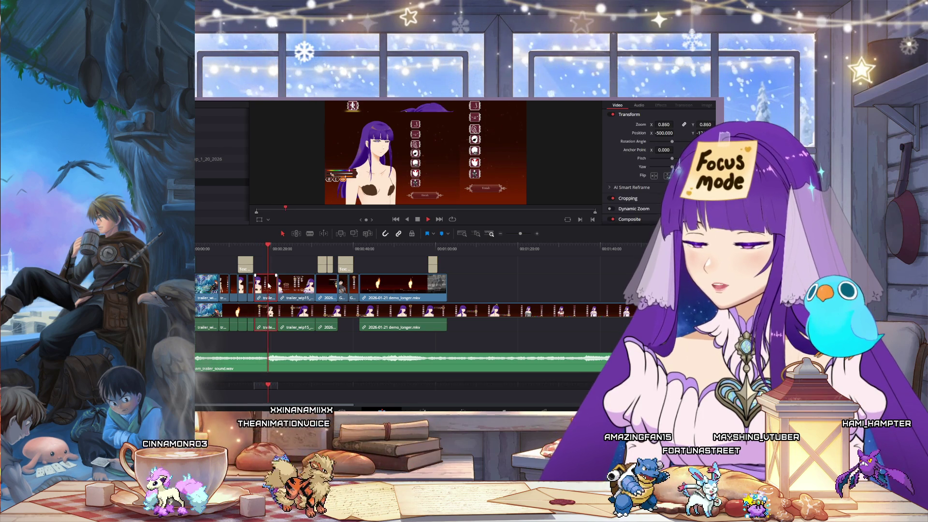
pyautogui.press('space')
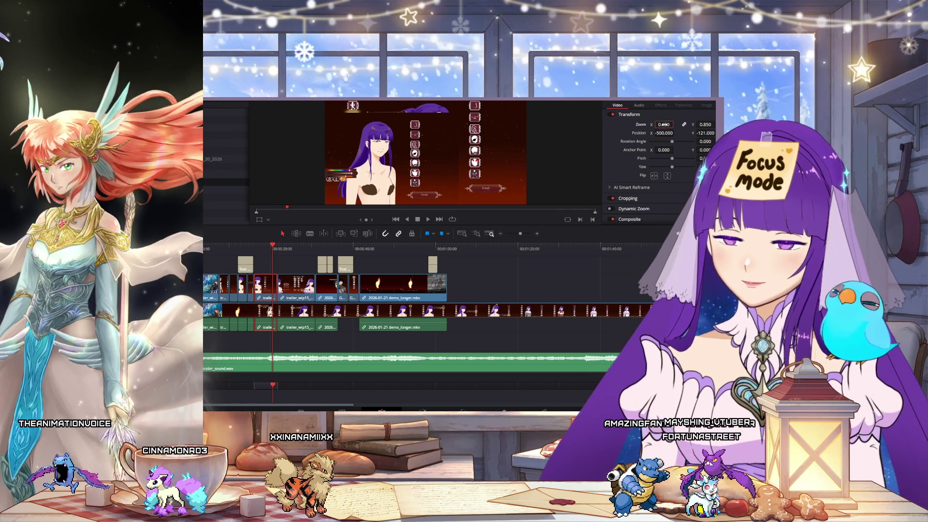
pyautogui.click(705, 125)
pyautogui.write('1')
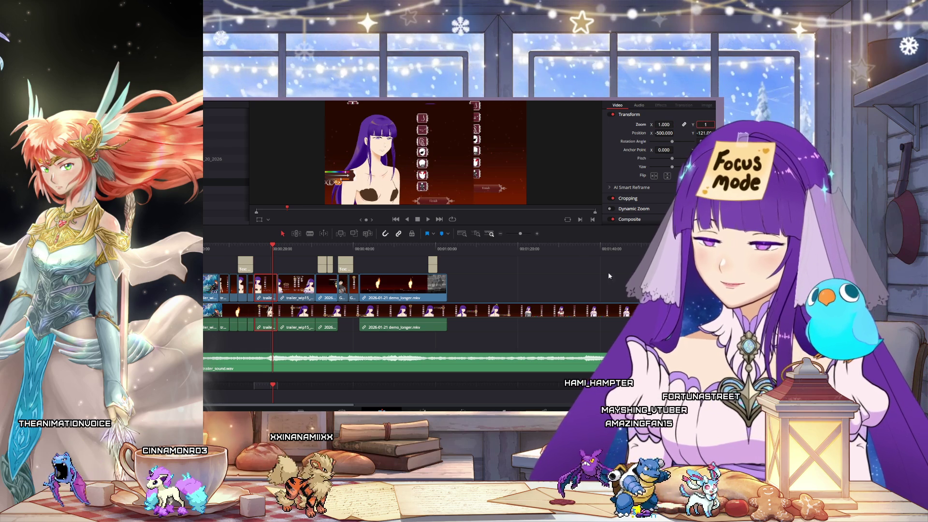
pyautogui.moveTo(675, 137); pyautogui.dragTo(703, 131)
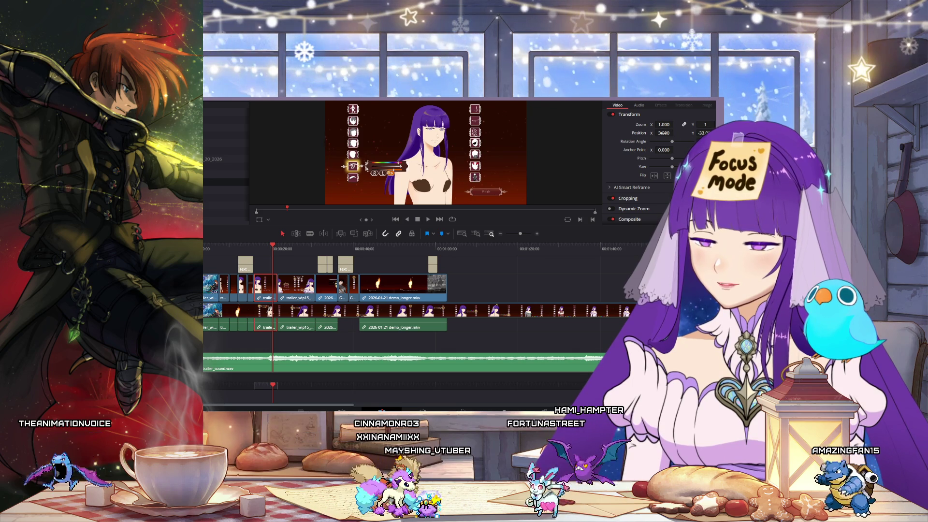
pyautogui.moveTo(660, 124)
pyautogui.mouseDown()
pyautogui.moveTo(702, 133)
pyautogui.moveTo(666, 133)
pyautogui.moveTo(676, 133)
pyautogui.mouseUp()
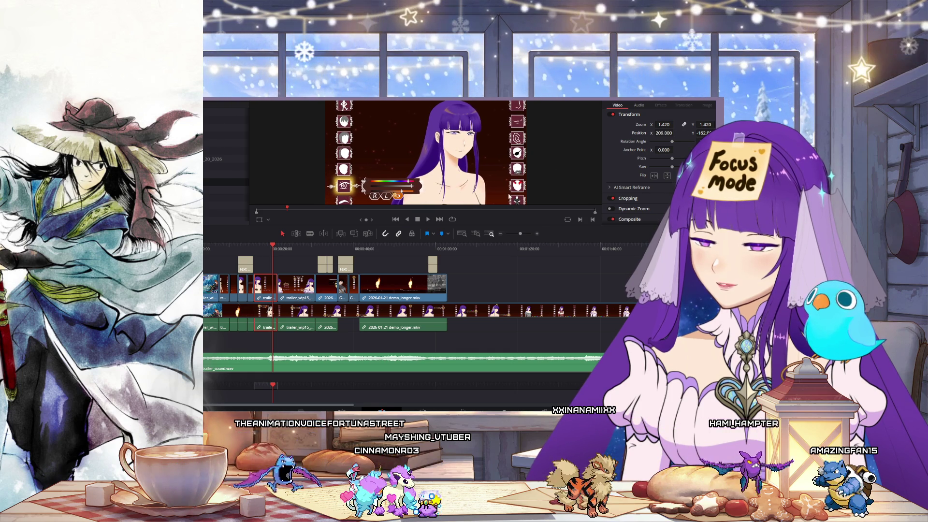
# - Reset the next dress-up clip to zoom 1.000 at Position X 0, Y 0
pyautogui.click(298, 247)
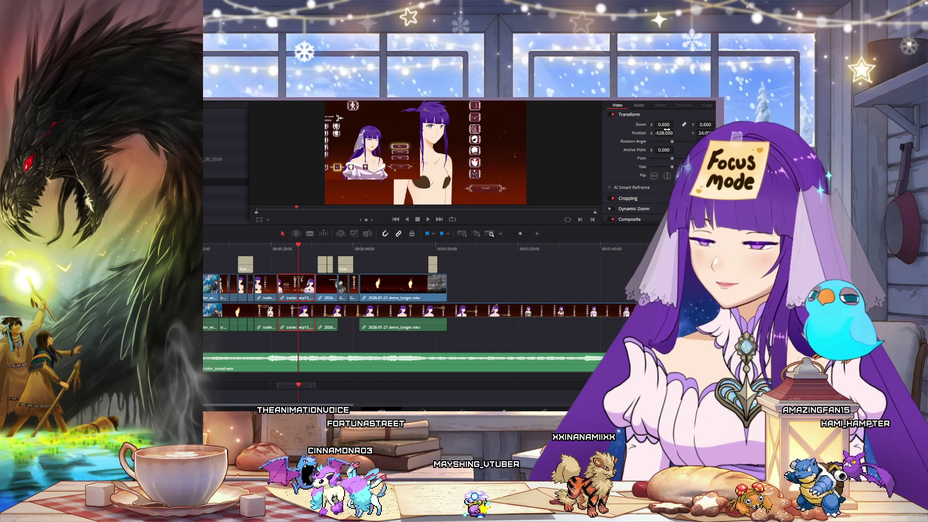
pyautogui.write('1.000')
pyautogui.press('Return')
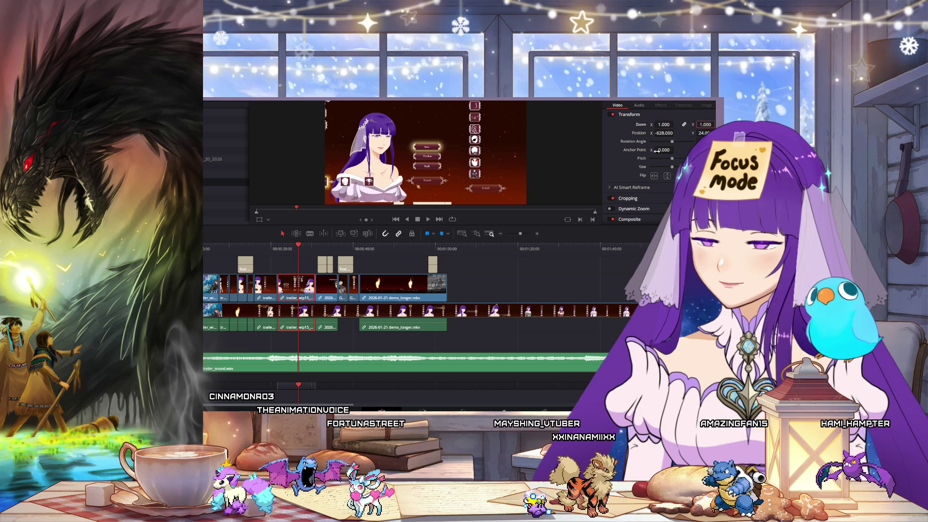
pyautogui.click(663, 133)
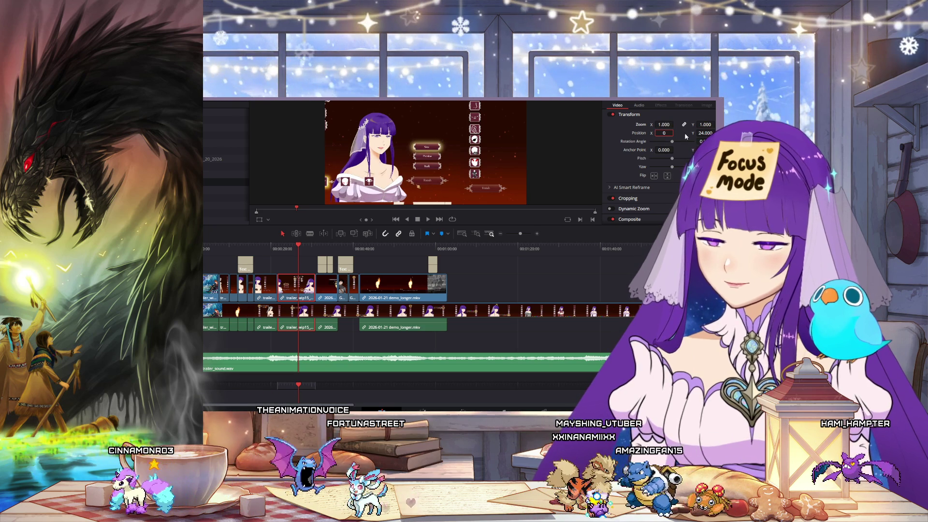
pyautogui.write('.000')
pyautogui.press('Return')
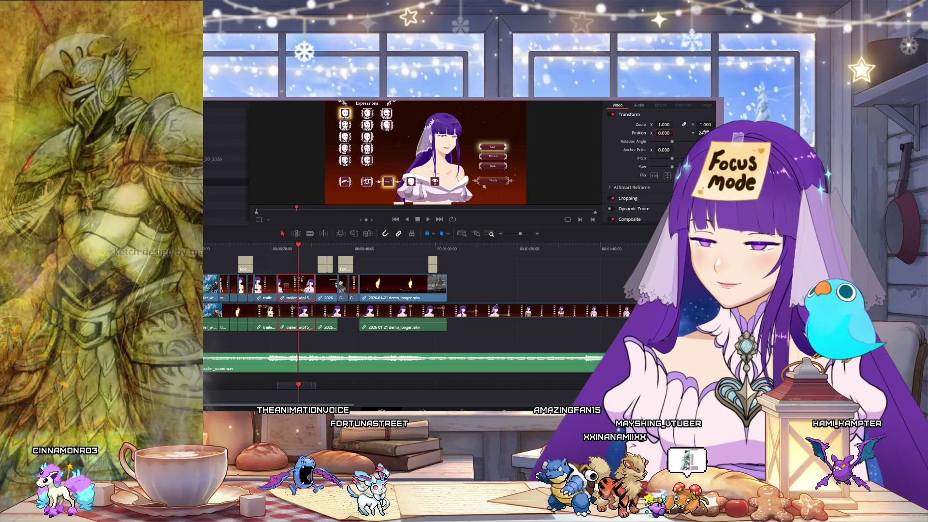
pyautogui.press('Tab')
pyautogui.write('0')
pyautogui.press('Return')
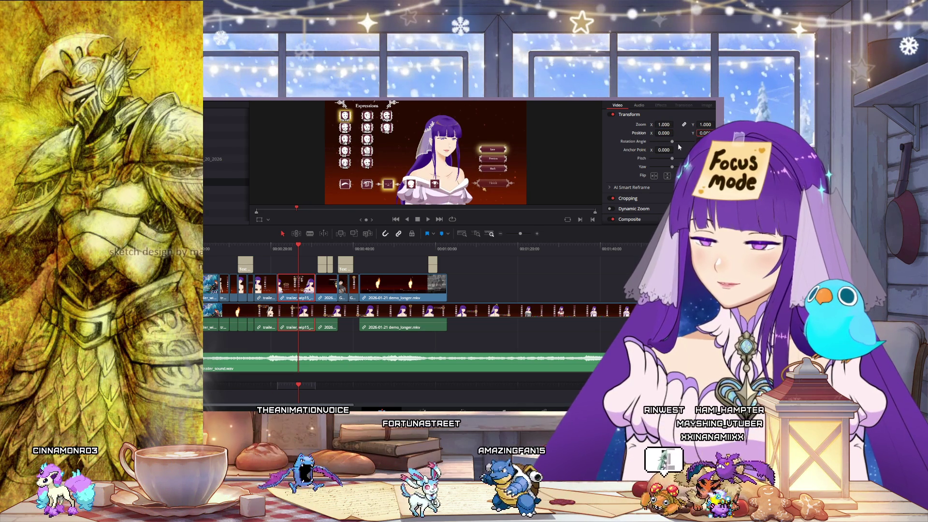
pyautogui.click(272, 248)
pyautogui.moveTo(269, 249); pyautogui.dragTo(213, 248)
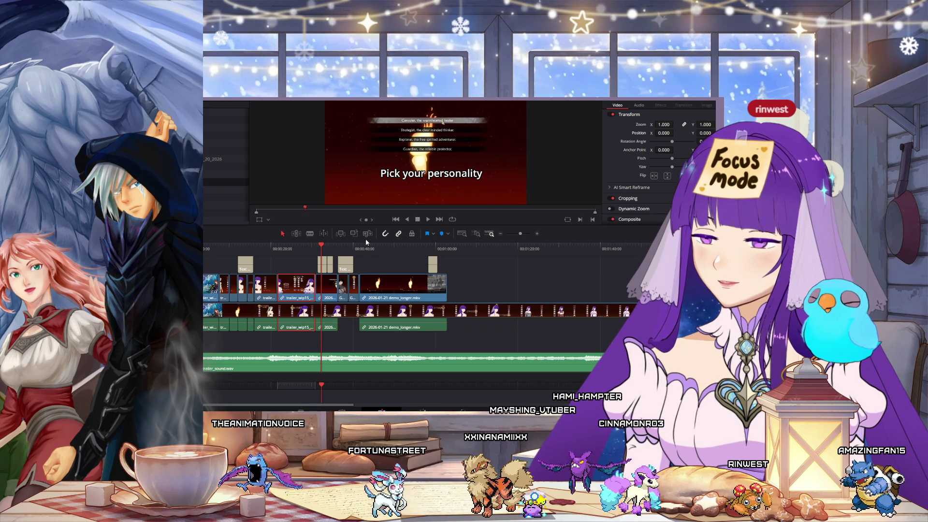
# - Ripple-trim the edit before demo_longer.mkv 02:04 shorter and play the section back
pyautogui.click(291, 250)
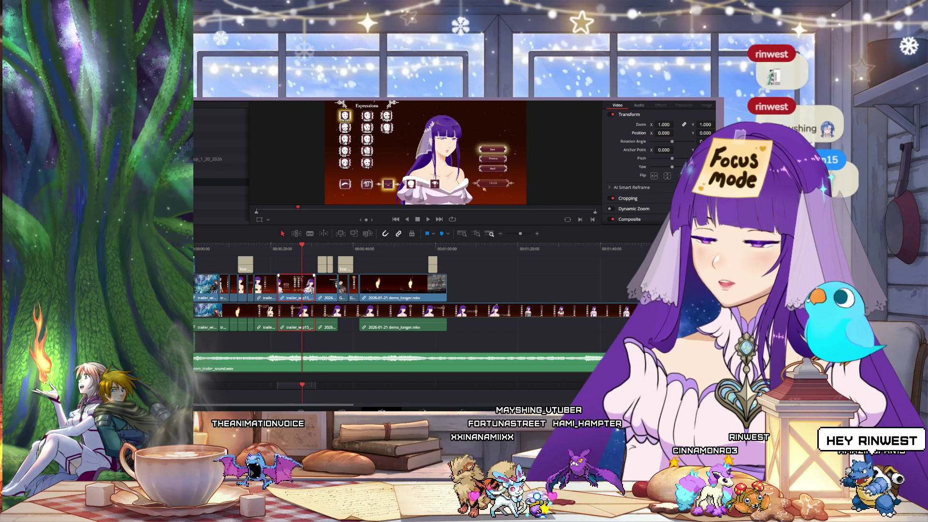
pyautogui.click(315, 289)
pyautogui.moveTo(299, 288); pyautogui.dragTo(290, 289)
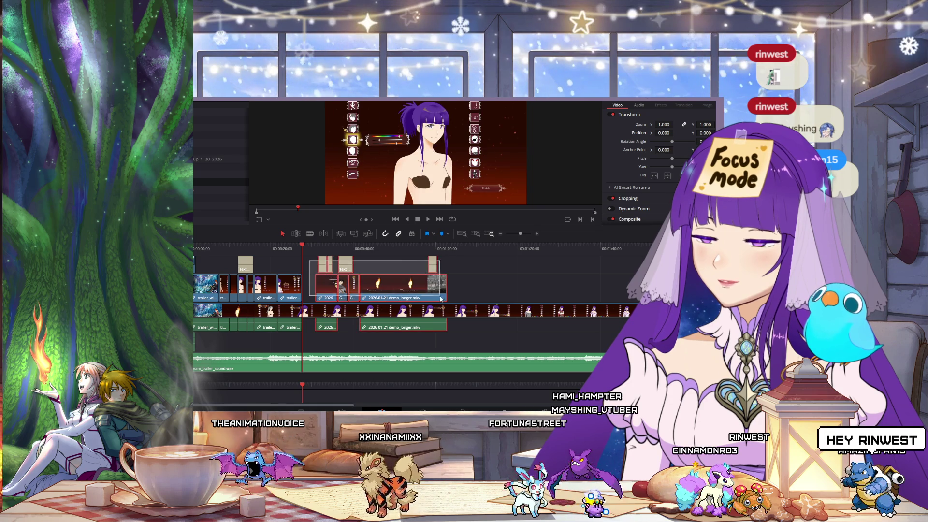
pyautogui.moveTo(437, 292); pyautogui.dragTo(423, 294)
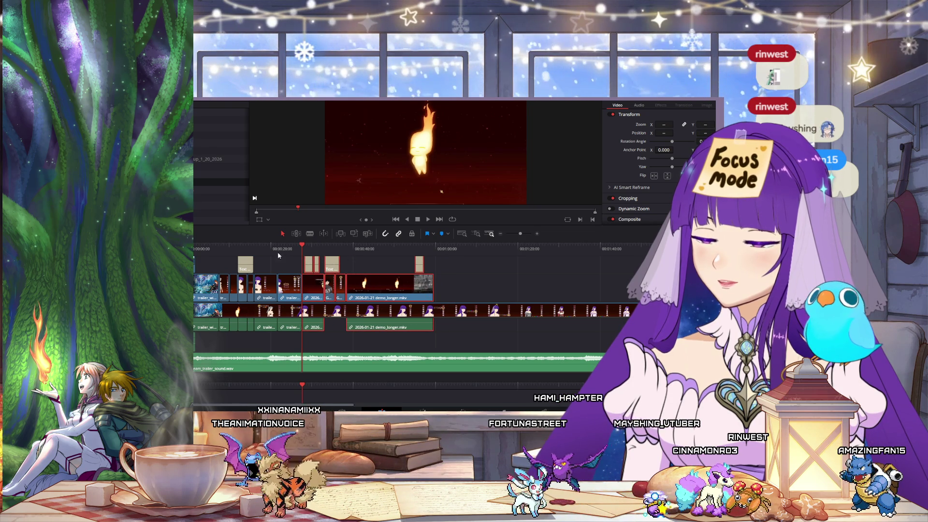
pyautogui.click(428, 219)
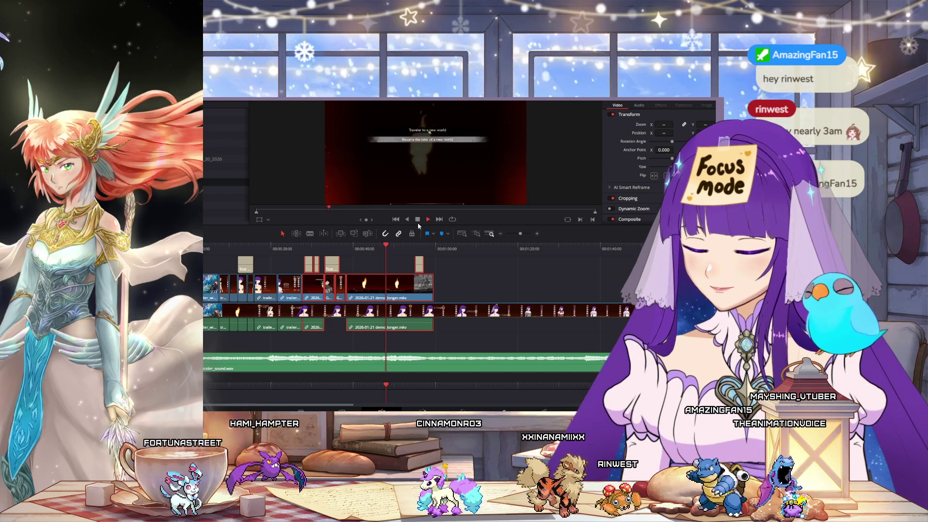
pyautogui.click(336, 252)
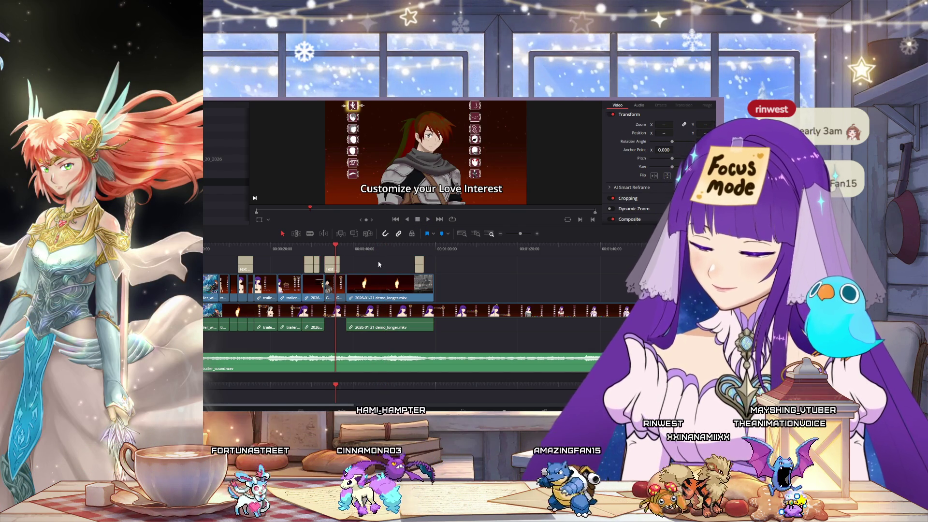
# - Paste the copied caption title over the lover's-personality shot
pyautogui.click(333, 265)
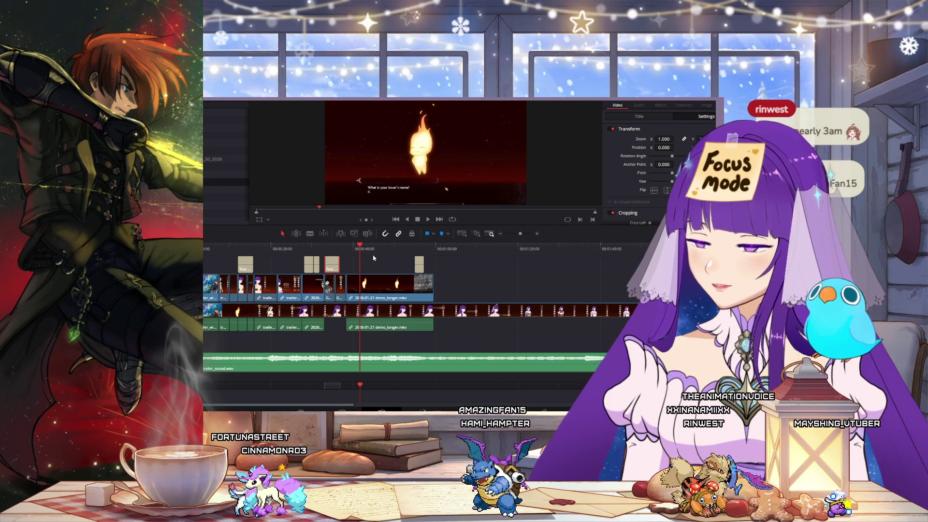
pyautogui.hotkey('ctrl', 'v')
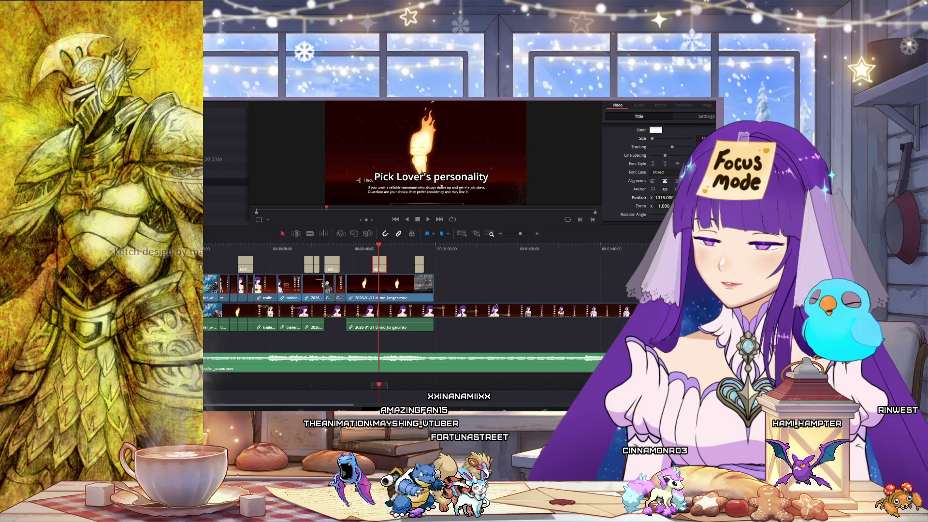
pyautogui.click(363, 249)
pyautogui.moveTo(365, 253)
pyautogui.mouseDown()
pyautogui.moveTo(411, 258)
pyautogui.moveTo(402, 266)
pyautogui.moveTo(415, 271)
pyautogui.mouseUp()
# - Paste a second 'Go on a story adventure' title at the cloudy shot near the trailer's end
pyautogui.press('j')
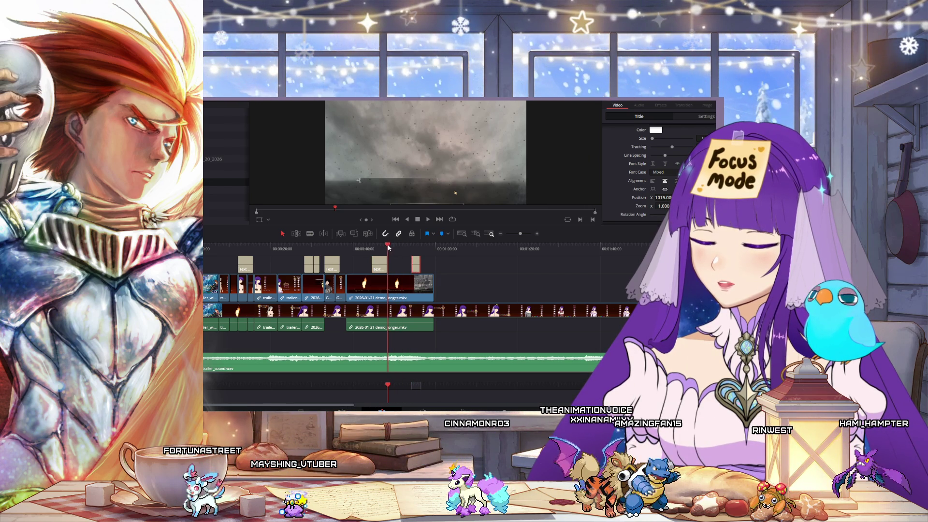
pyautogui.moveTo(388, 248); pyautogui.dragTo(386, 247)
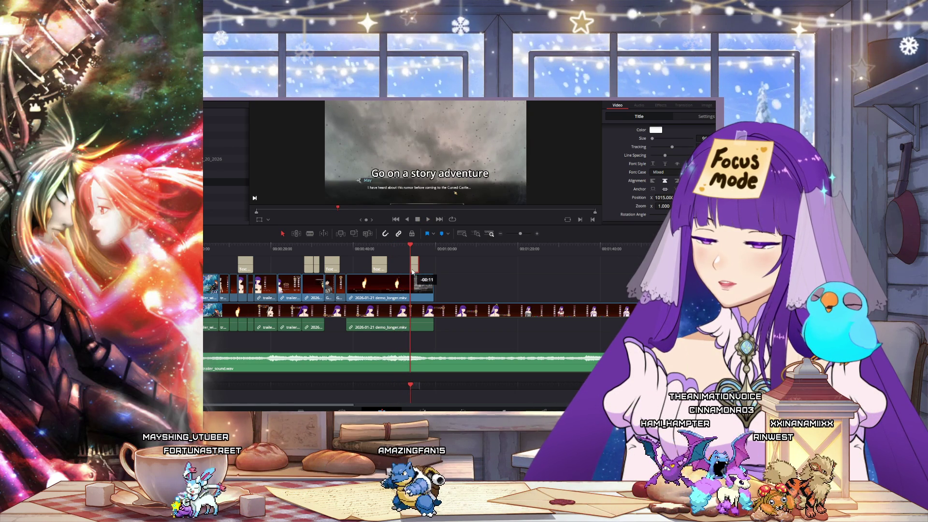
pyautogui.moveTo(409, 245); pyautogui.dragTo(397, 245)
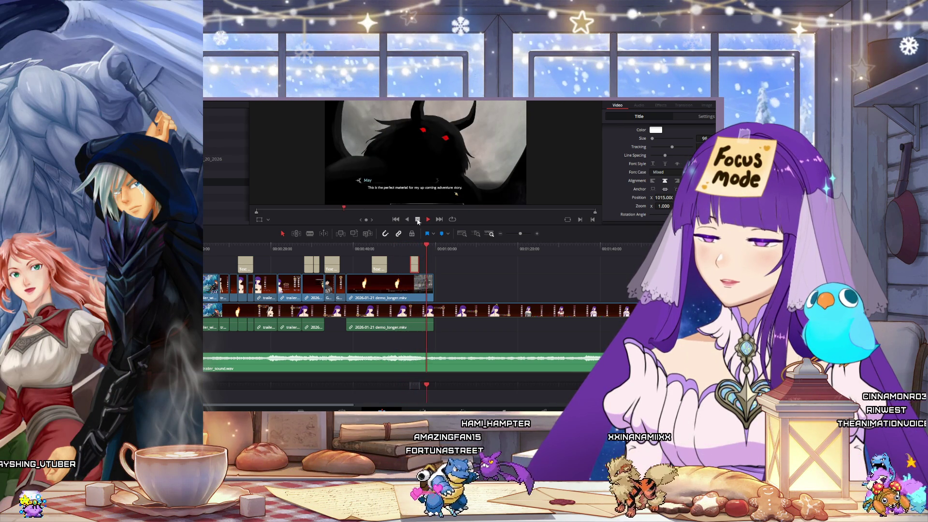
pyautogui.click(418, 219)
pyautogui.click(411, 249)
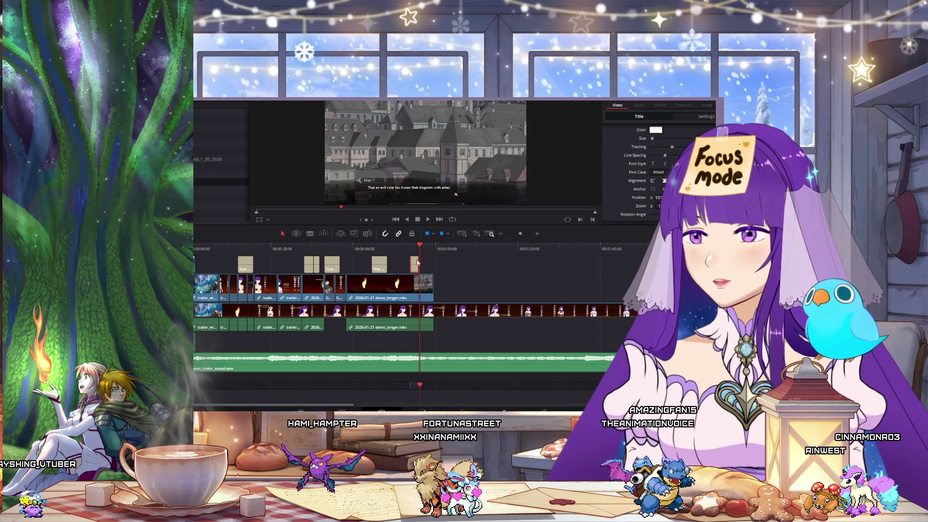
pyautogui.hotkey('ctrl', 'v')
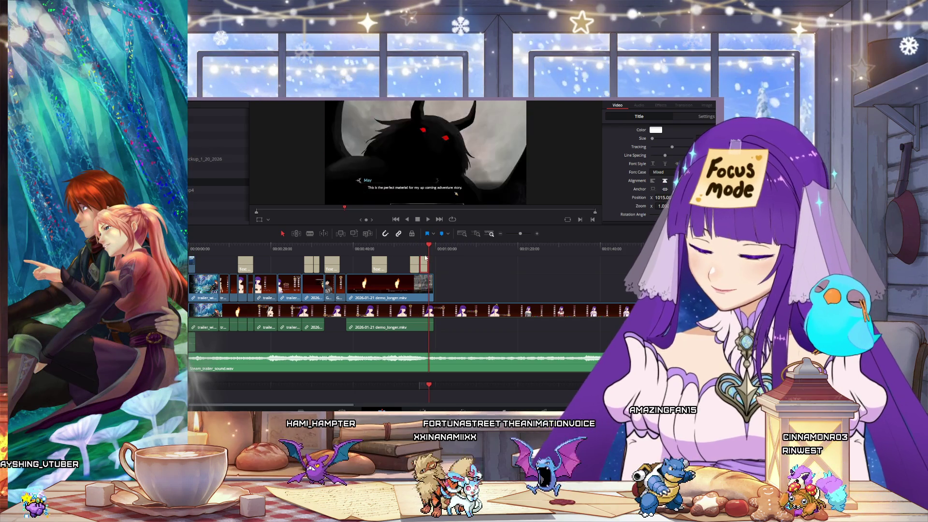
pyautogui.click(424, 249)
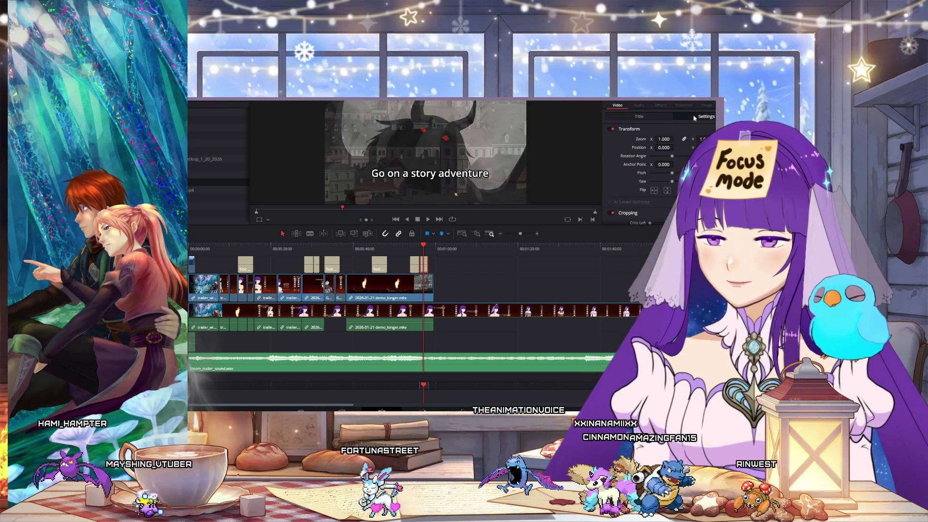
# - Replace the duplicate title's Rich Text with 'Together' and play it over the red-eyed monster shot
pyautogui.scroll(-5, 666, 173)
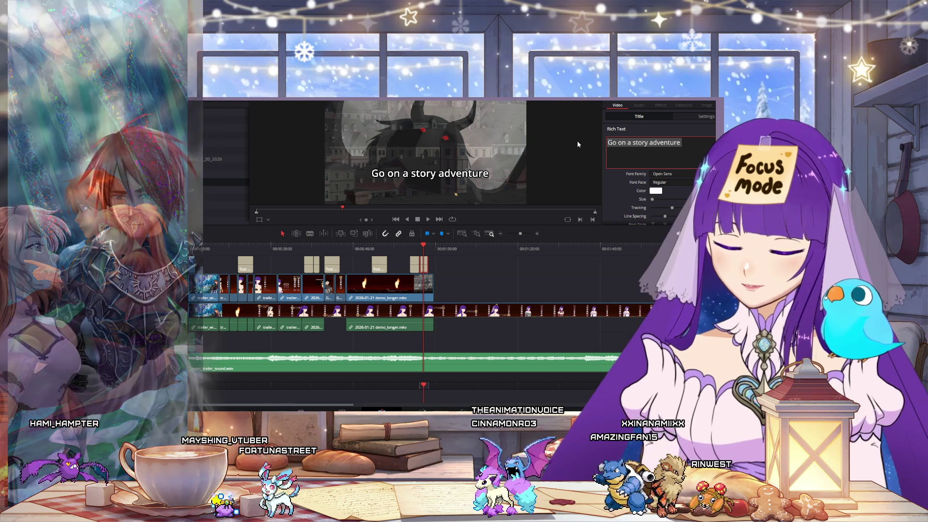
pyautogui.write('Together')
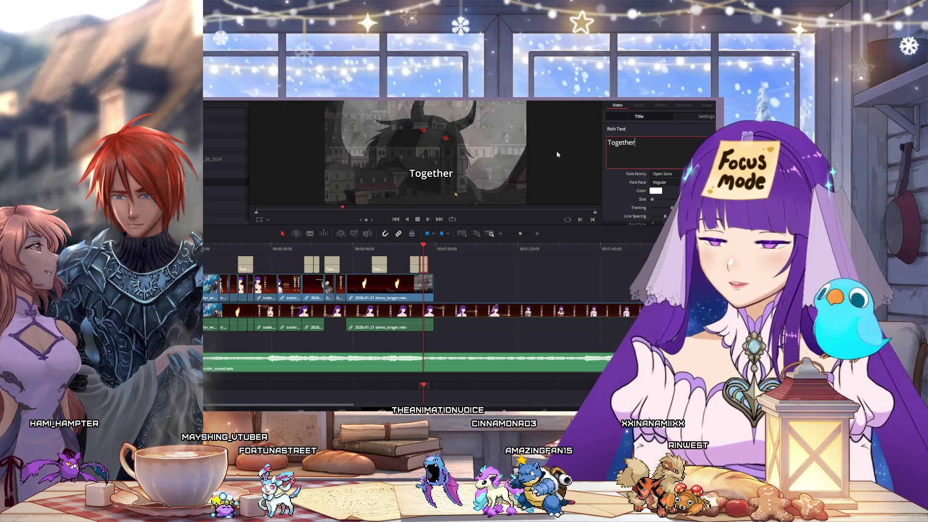
pyautogui.click(411, 246)
pyautogui.click(427, 219)
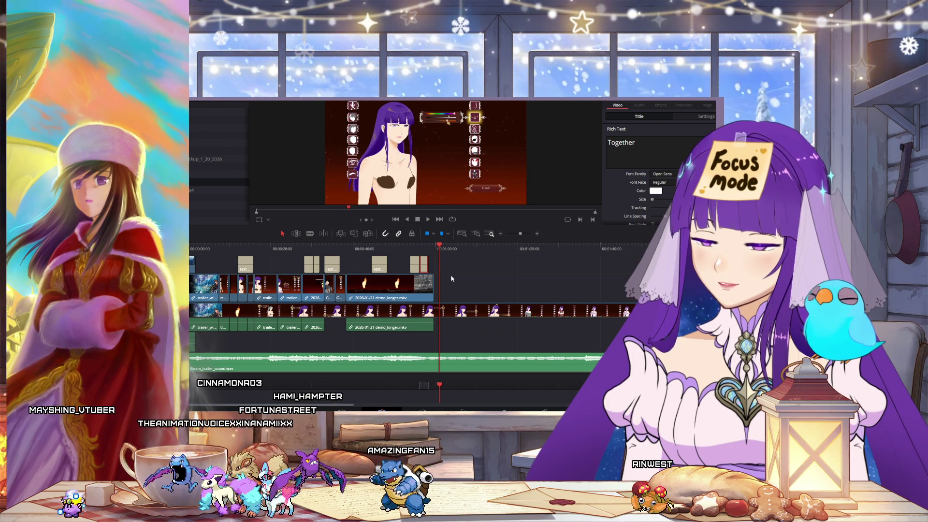
pyautogui.click(541, 309)
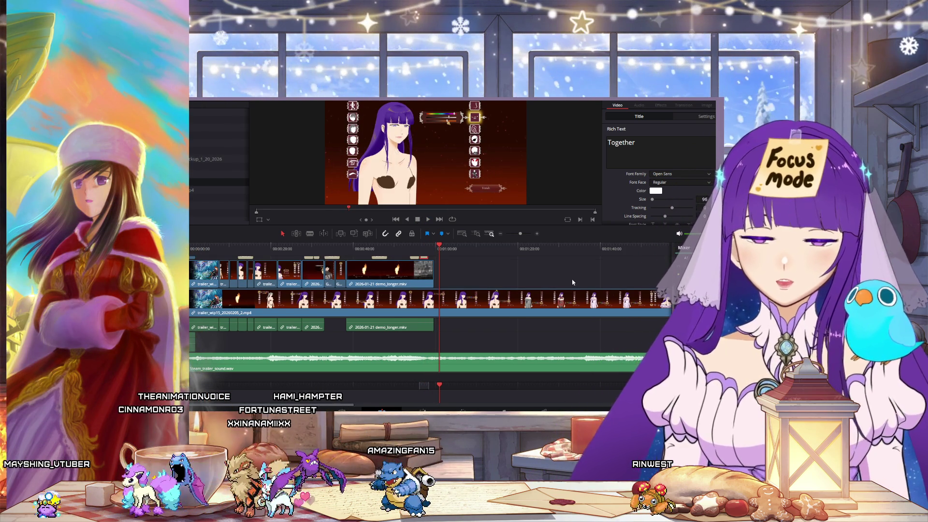
pyautogui.click(500, 235)
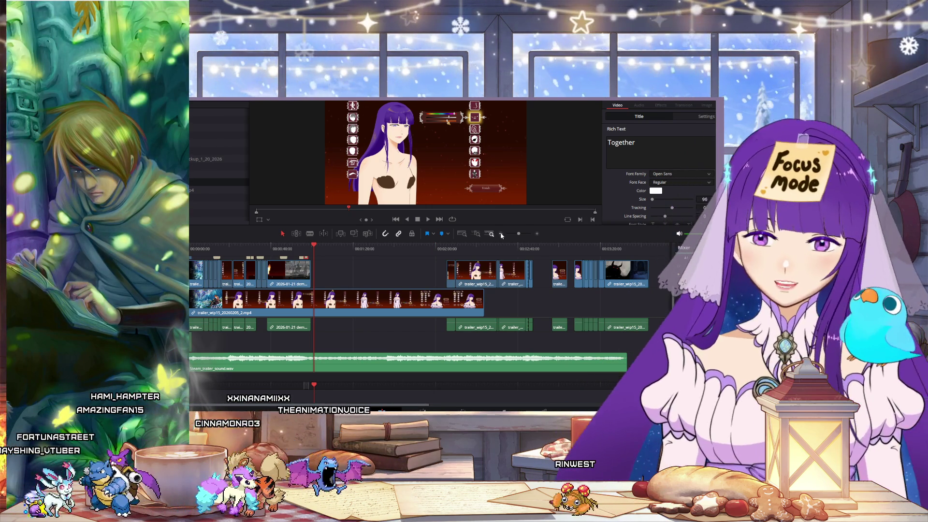
pyautogui.moveTo(341, 246)
pyautogui.mouseDown()
pyautogui.moveTo(440, 251)
pyautogui.moveTo(457, 265)
pyautogui.moveTo(465, 248)
pyautogui.moveTo(518, 253)
pyautogui.moveTo(429, 268)
pyautogui.mouseUp()
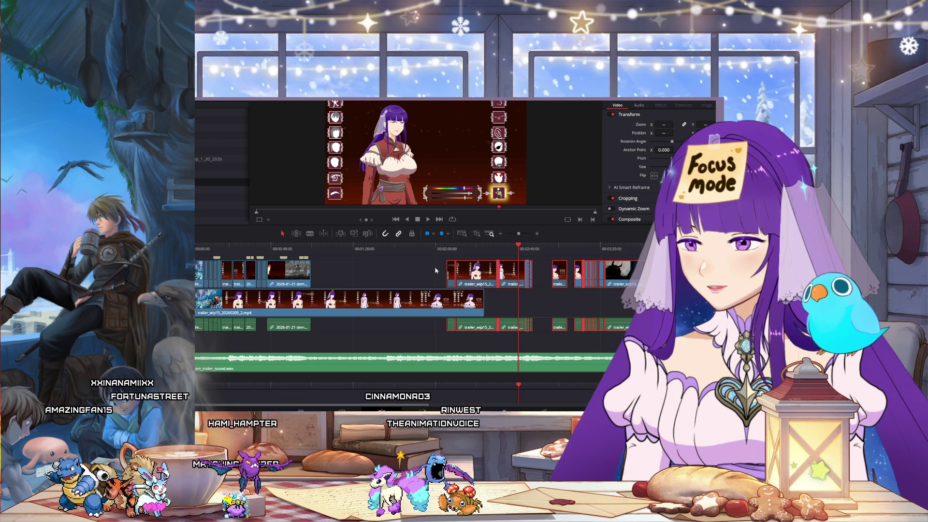
pyautogui.click(299, 248)
pyautogui.moveTo(299, 251); pyautogui.dragTo(204, 251)
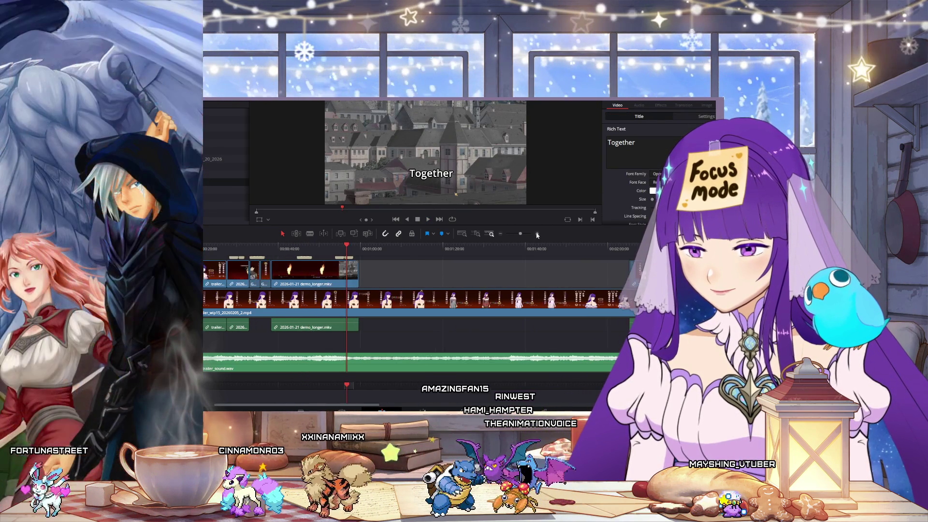
# - Drag the 'Go on a story adventure' and 'Together' titles earlier, then nudge them slightly further
pyautogui.scroll(3, 393, 259)
pyautogui.keyDown('ctrl'); pyautogui.click(395, 282); pyautogui.keyUp('ctrl')
pyautogui.moveTo(395, 282); pyautogui.dragTo(352, 289)
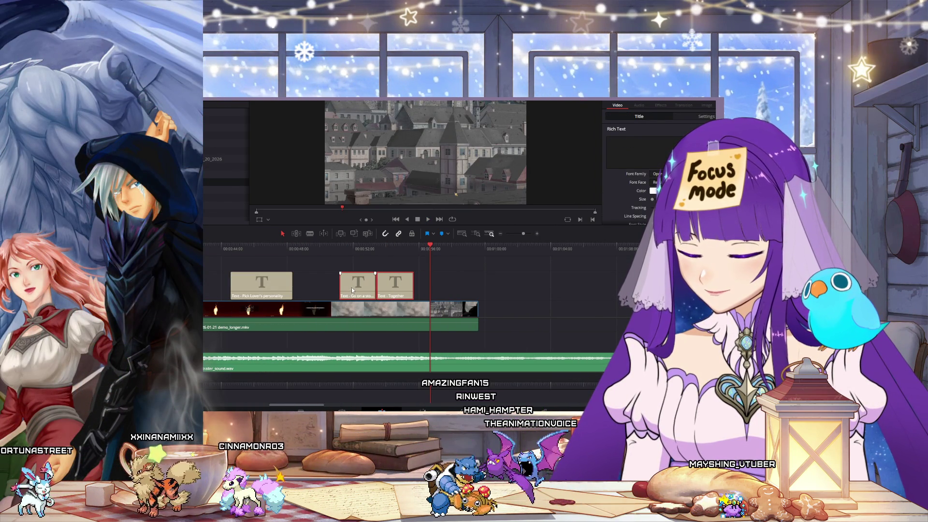
pyautogui.click(341, 250)
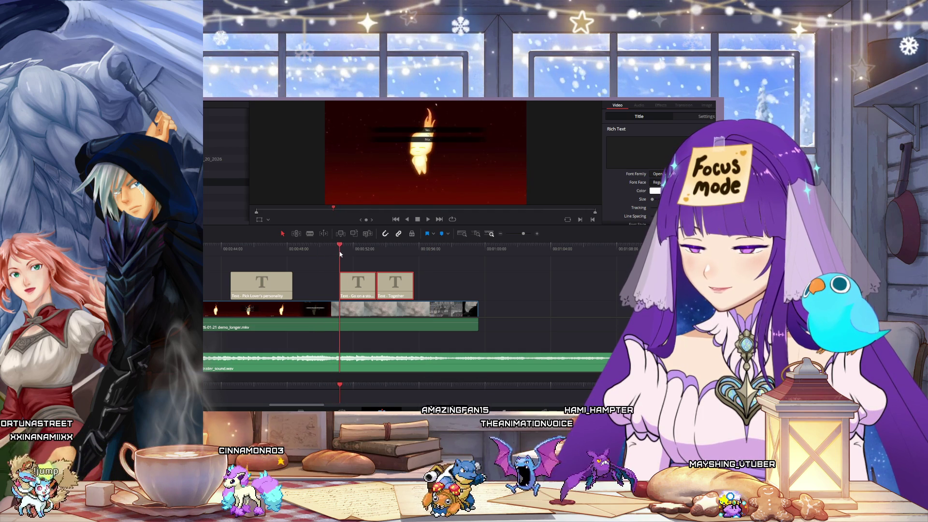
pyautogui.moveTo(366, 289); pyautogui.dragTo(356, 289)
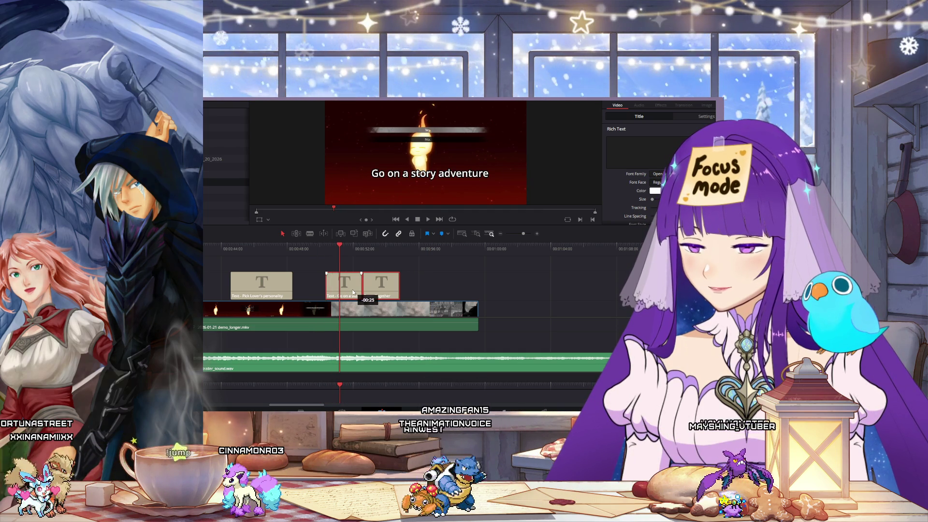
# - Play back from the Pick Lover's personality title, then zoom out to the whole trailer
pyautogui.click(234, 248)
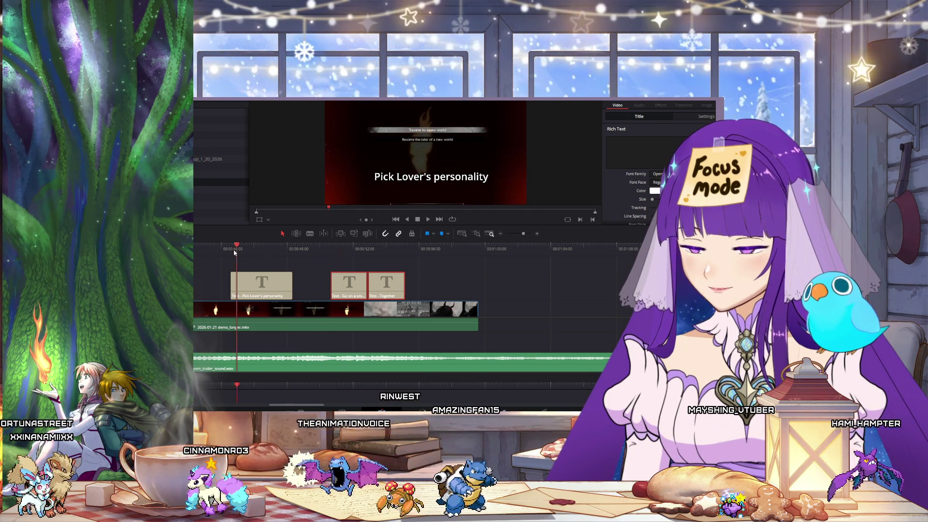
pyautogui.click(427, 220)
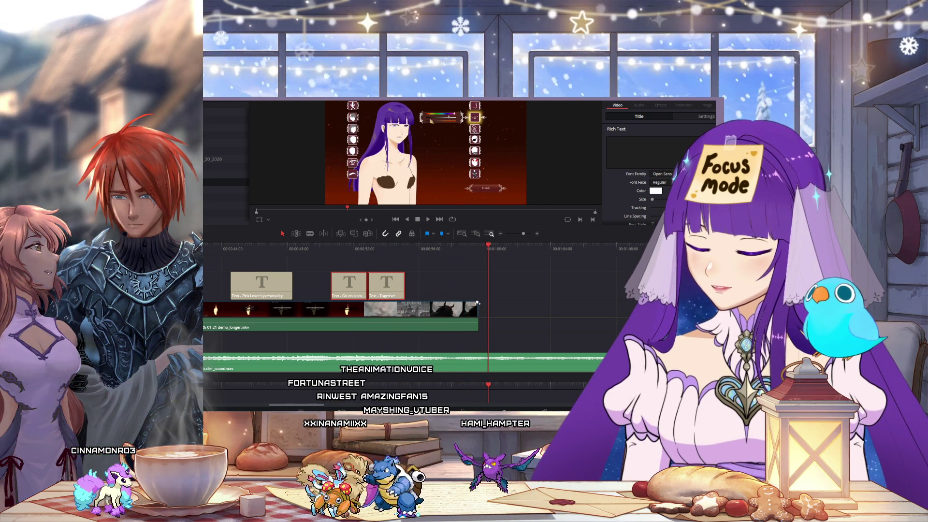
pyautogui.click(369, 250)
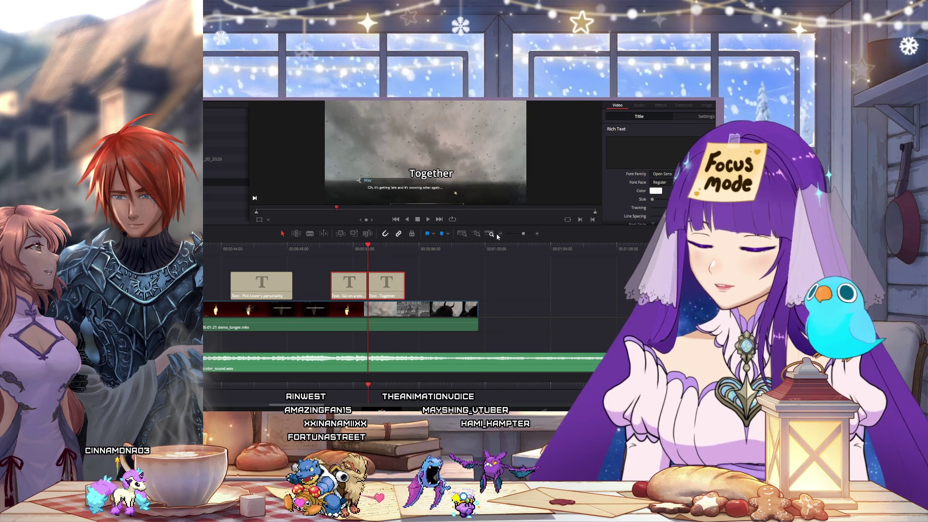
pyautogui.click(501, 235)
pyautogui.click(501, 236)
pyautogui.click(501, 235)
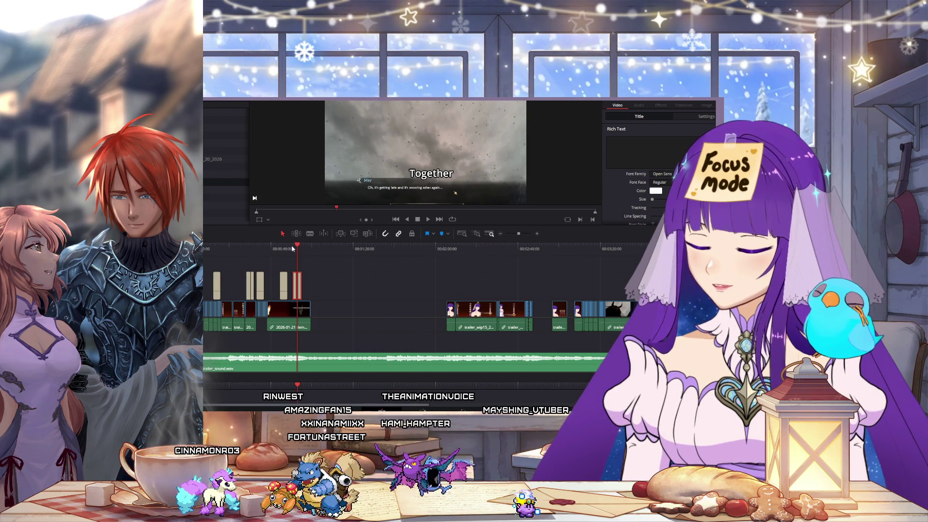
pyautogui.press('Home')
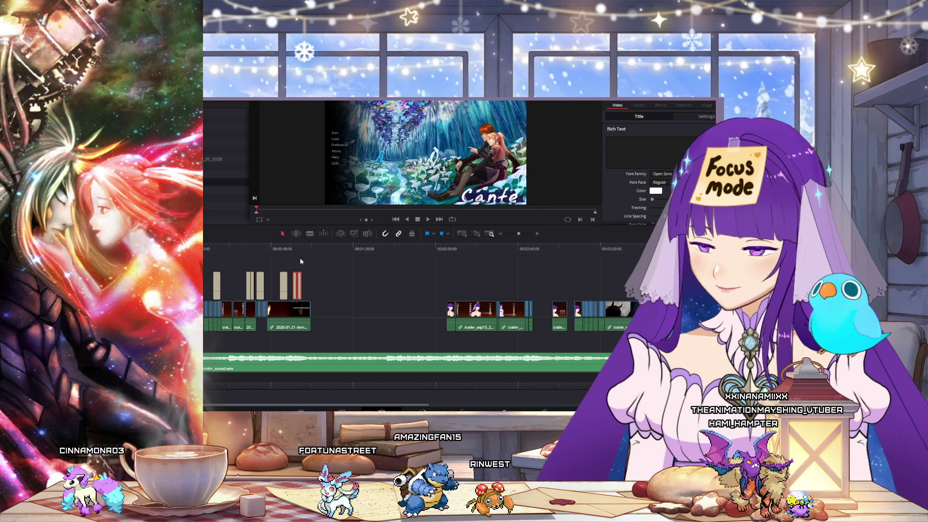
pyautogui.click(267, 248)
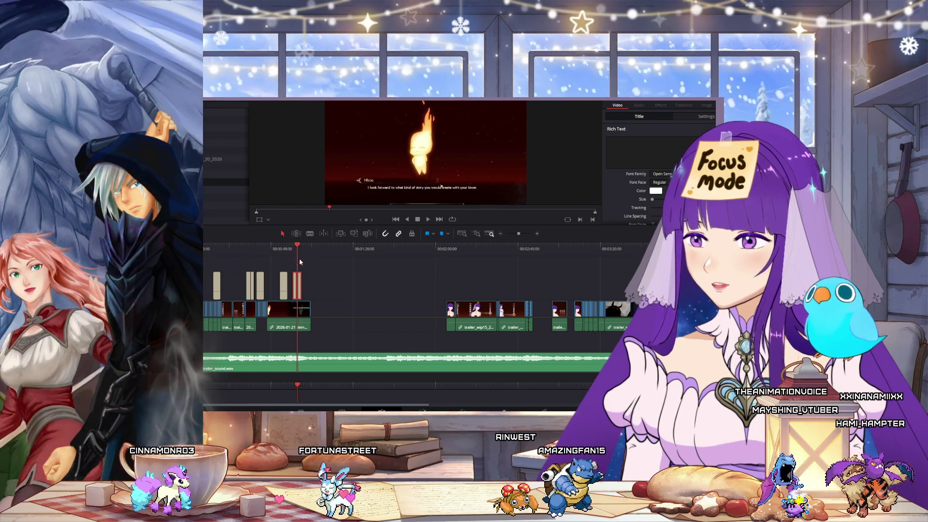
# - Review the town, horned-figure and character-creator frames, then marquee-select the clips right of the gap
pyautogui.click(306, 256)
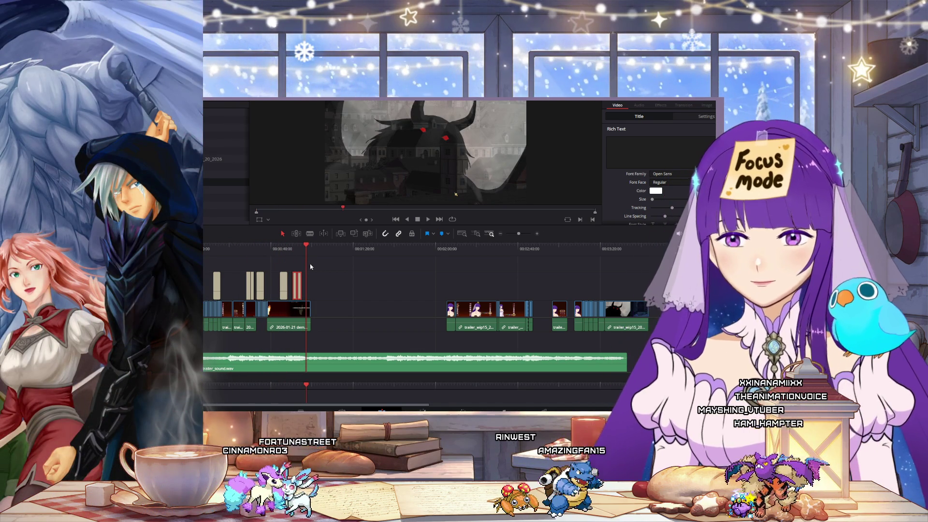
pyautogui.click(339, 286)
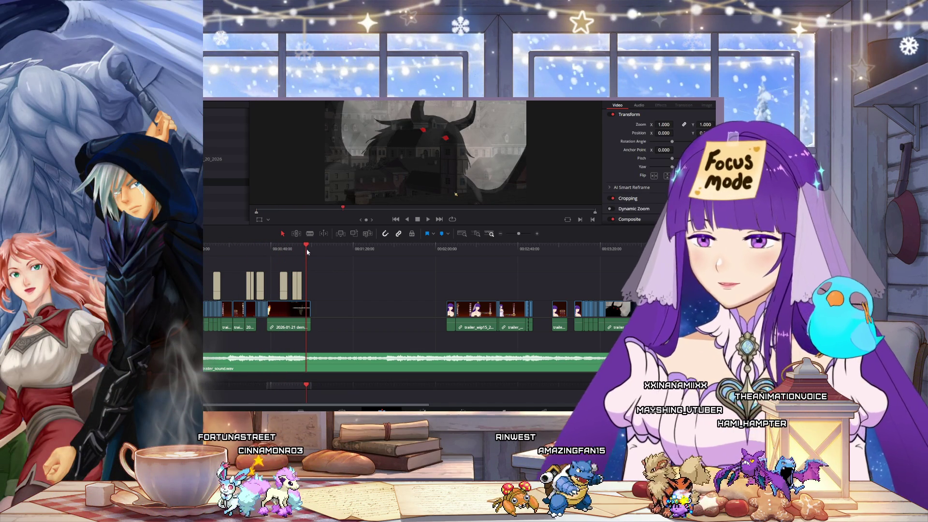
pyautogui.click(311, 250)
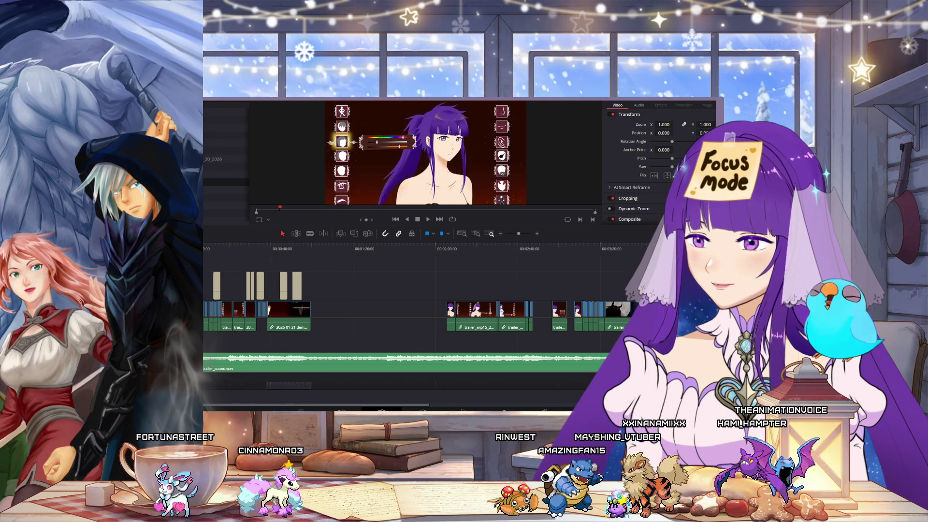
pyautogui.press('Home')
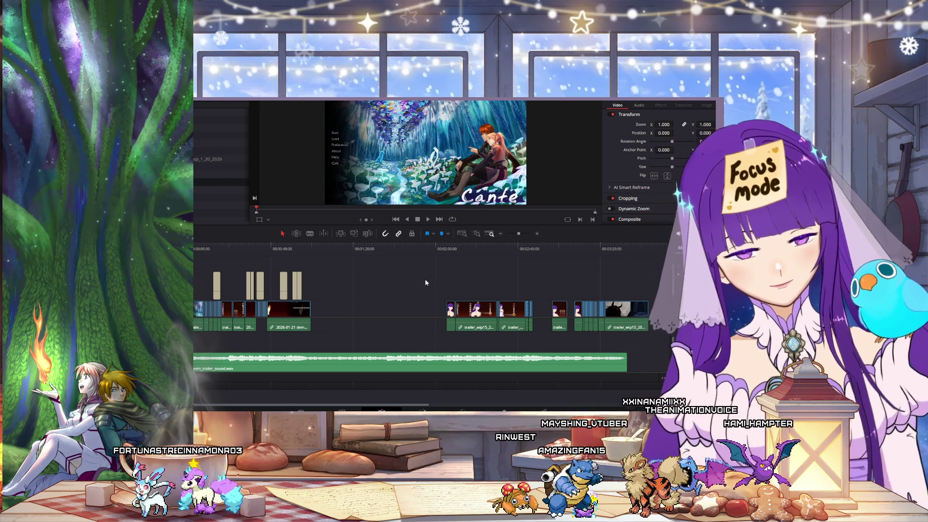
pyautogui.moveTo(425, 275)
pyautogui.mouseDown()
pyautogui.moveTo(649, 294)
pyautogui.moveTo(676, 331)
pyautogui.mouseUp()
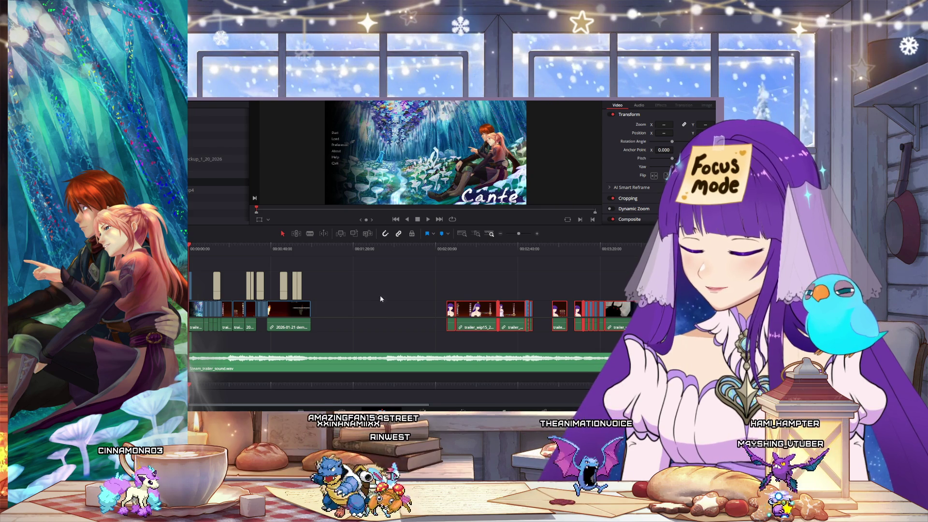
# - Enlarge the timeline panel and drag the selected clips earlier toward the gap
pyautogui.moveTo(531, 226); pyautogui.dragTo(539, 170)
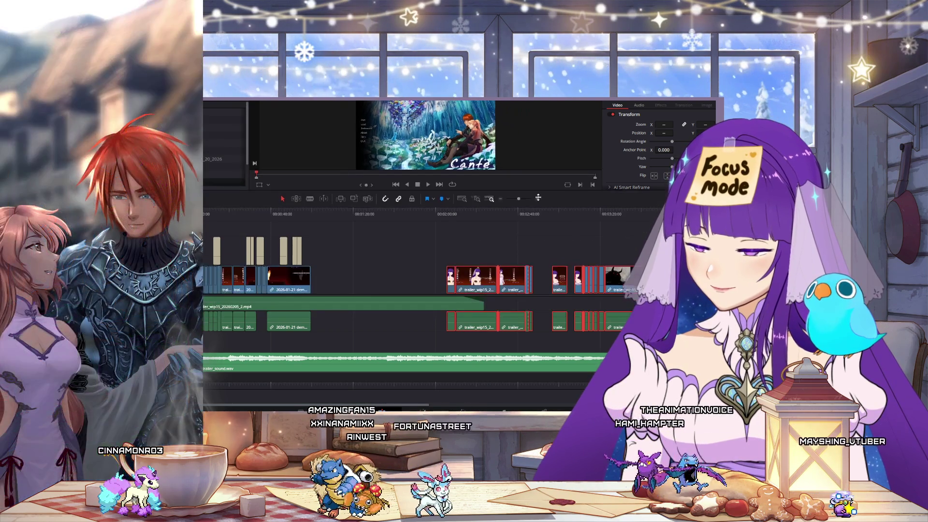
pyautogui.moveTo(453, 258)
pyautogui.mouseDown()
pyautogui.moveTo(203, 276)
pyautogui.moveTo(237, 279)
pyautogui.moveTo(228, 280)
pyautogui.mouseUp()
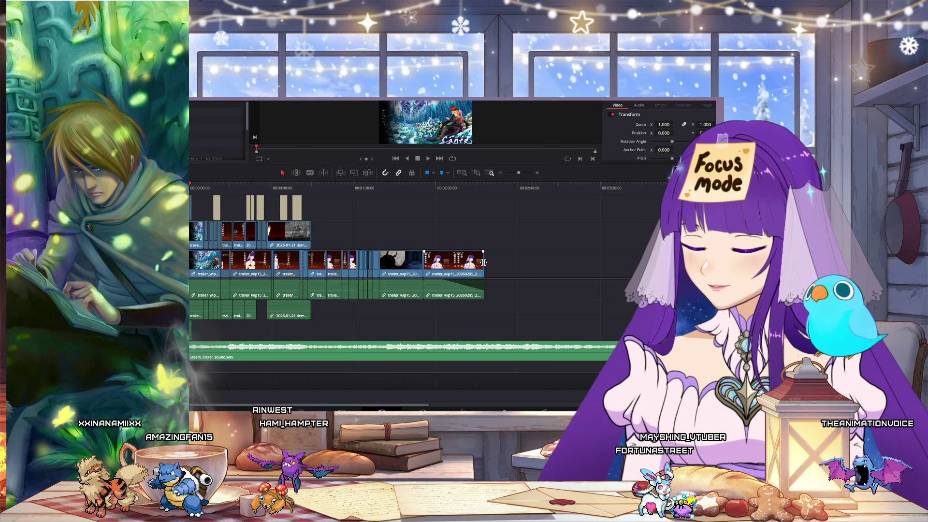
pyautogui.moveTo(518, 259); pyautogui.dragTo(312, 270)
pyautogui.click(404, 230)
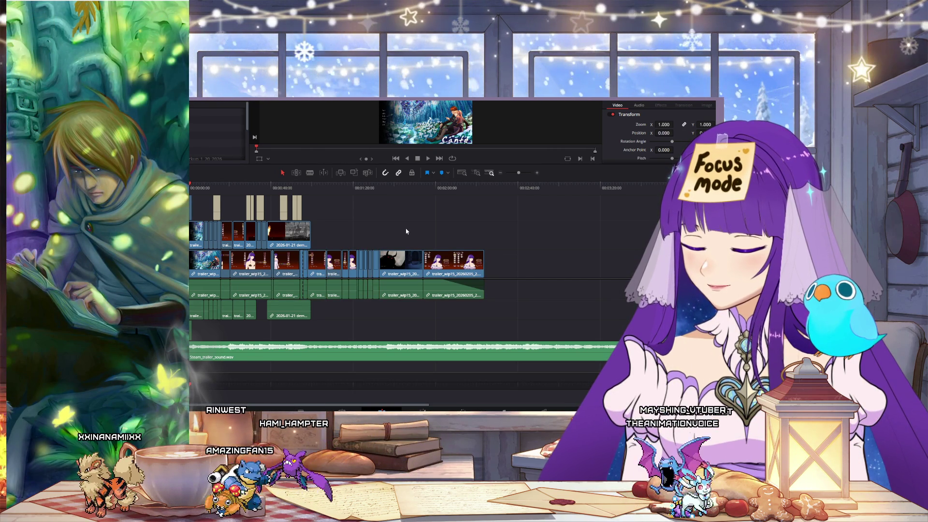
# - Undo the move and trim trailer_wip15_20260205_2.mp4's end back to the opening section
pyautogui.hotkey('ctrl', 'z')
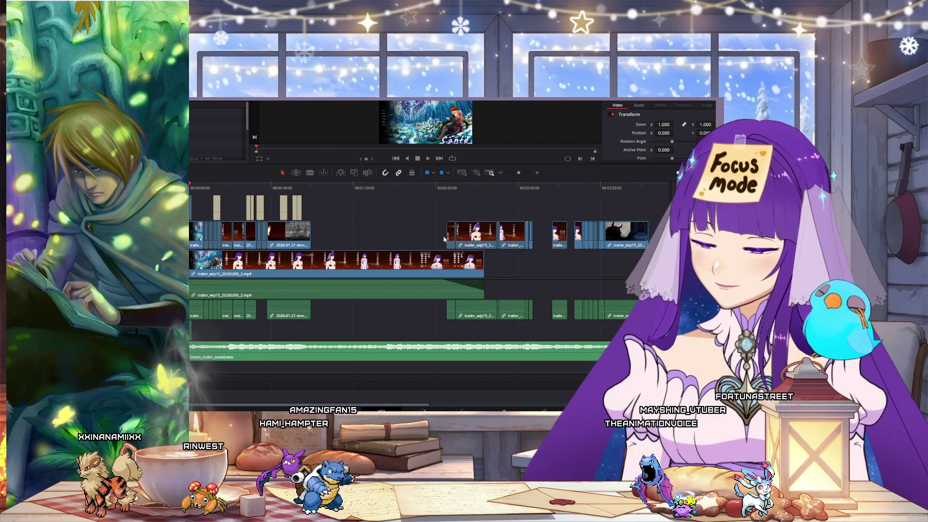
pyautogui.moveTo(484, 263); pyautogui.dragTo(309, 267)
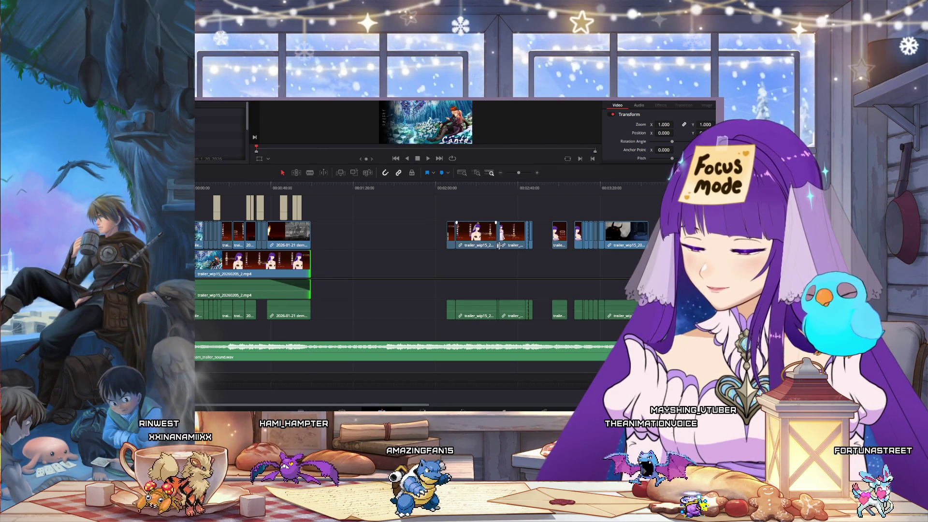
pyautogui.moveTo(441, 211)
pyautogui.mouseDown()
pyautogui.moveTo(622, 241)
pyautogui.moveTo(597, 236)
pyautogui.moveTo(611, 240)
pyautogui.mouseUp()
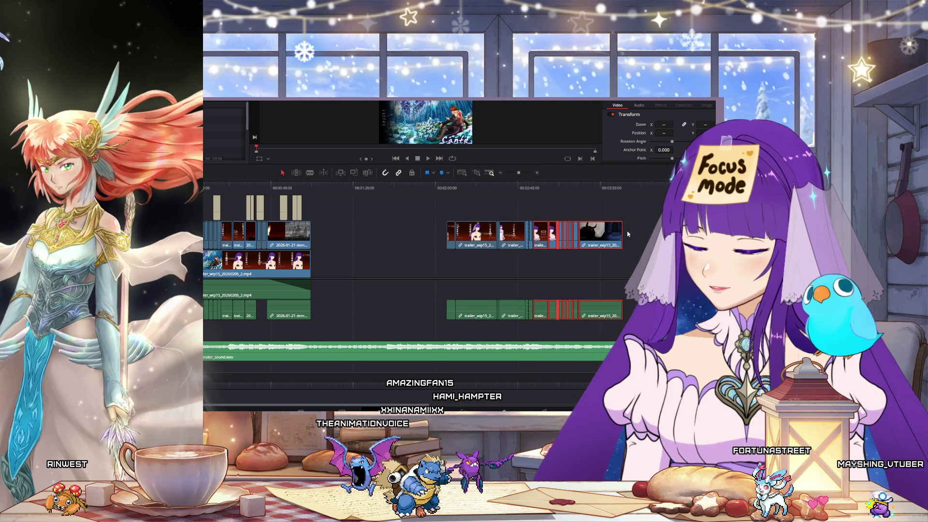
# - Move one clip group onto the main track earlier, lift a clip to the track above, and push later groups right
pyautogui.moveTo(496, 238); pyautogui.dragTo(360, 267)
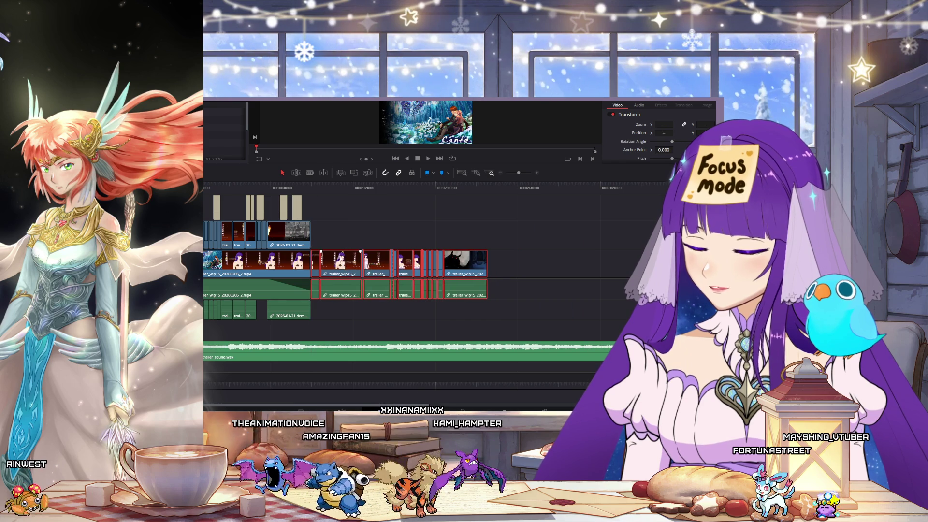
pyautogui.moveTo(378, 197); pyautogui.dragTo(380, 198)
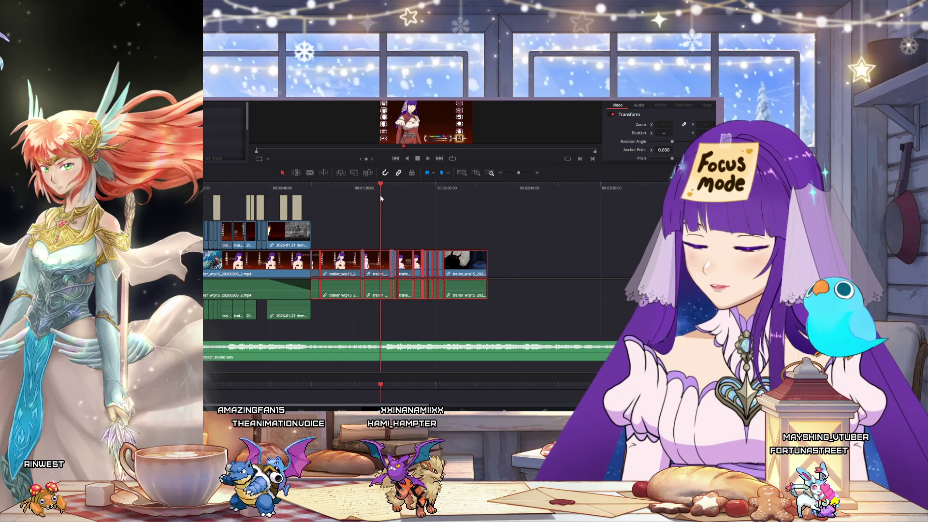
pyautogui.click(388, 247)
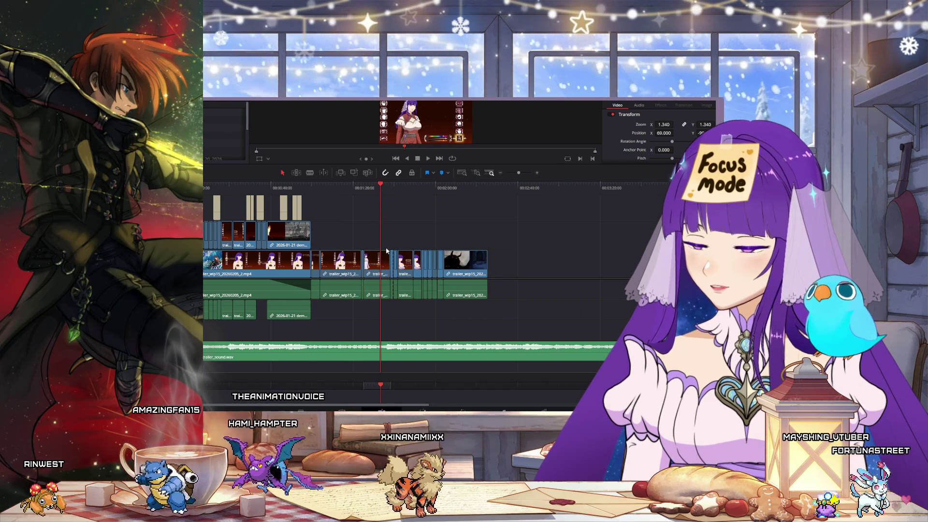
pyautogui.moveTo(379, 256); pyautogui.dragTo(376, 232)
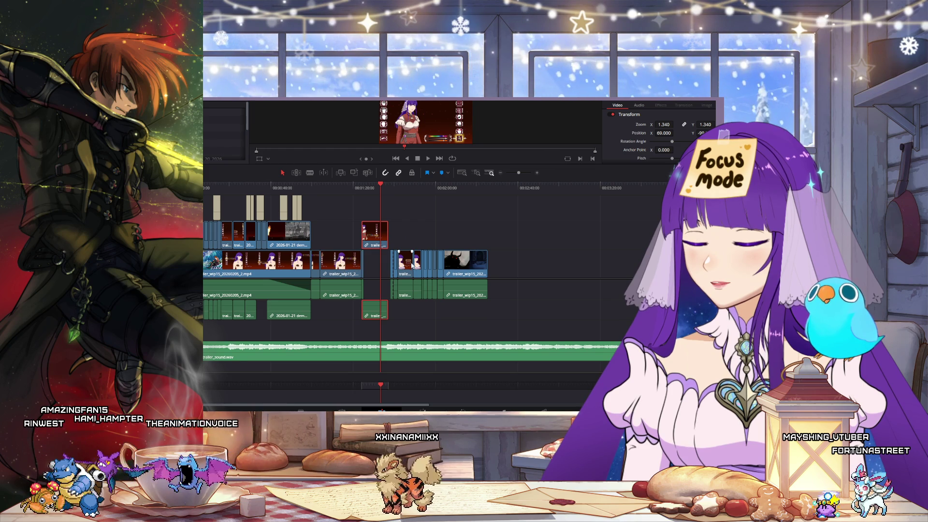
pyautogui.moveTo(519, 260); pyautogui.dragTo(394, 289)
pyautogui.moveTo(454, 272); pyautogui.dragTo(525, 272)
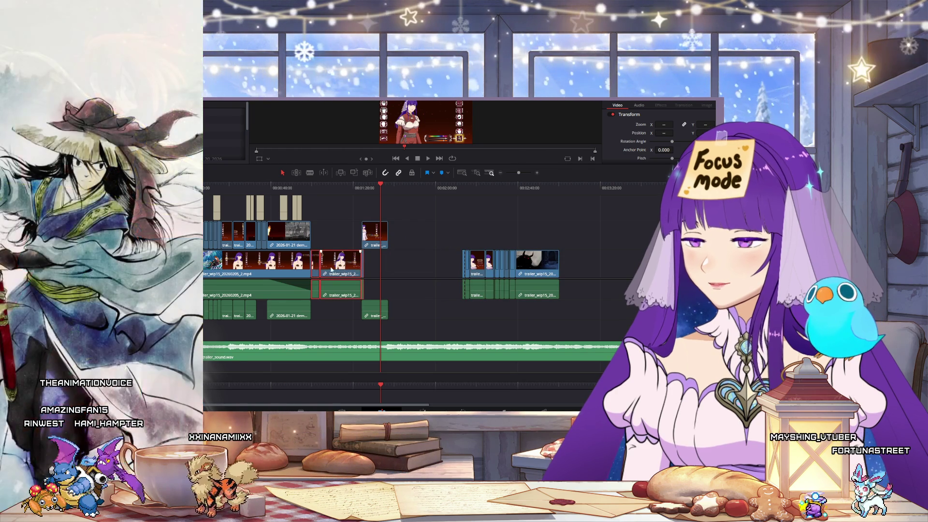
pyautogui.moveTo(346, 268); pyautogui.dragTo(430, 271)
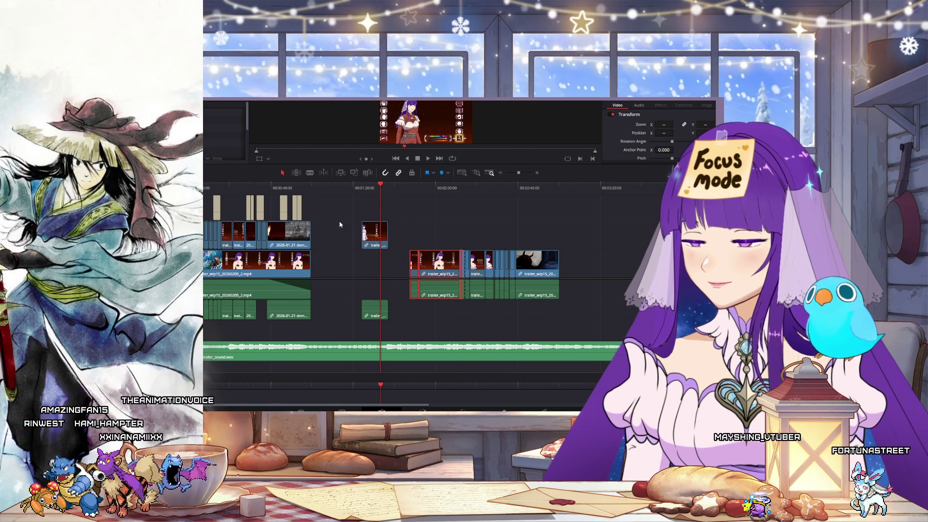
# - Enlarge the viewer, shift the trailer clip pair earlier, and check the Expressions screen frame
pyautogui.click(223, 190)
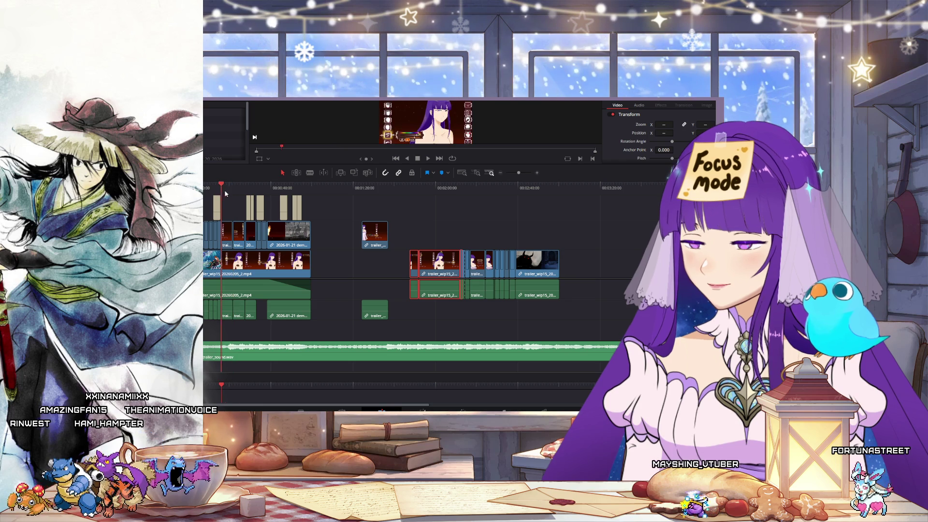
pyautogui.moveTo(500, 181); pyautogui.dragTo(500, 234)
pyautogui.moveTo(378, 266); pyautogui.dragTo(329, 269)
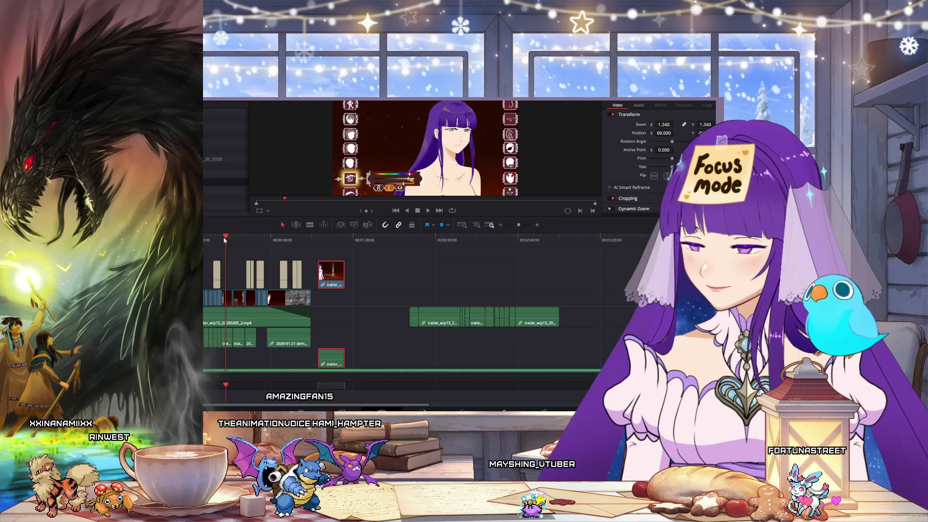
pyautogui.click(244, 237)
pyautogui.click(226, 238)
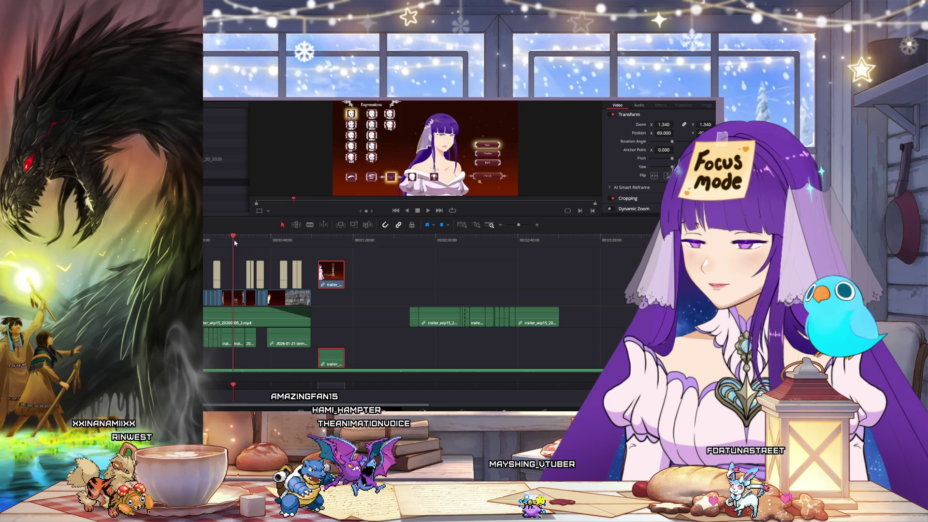
pyautogui.click(233, 238)
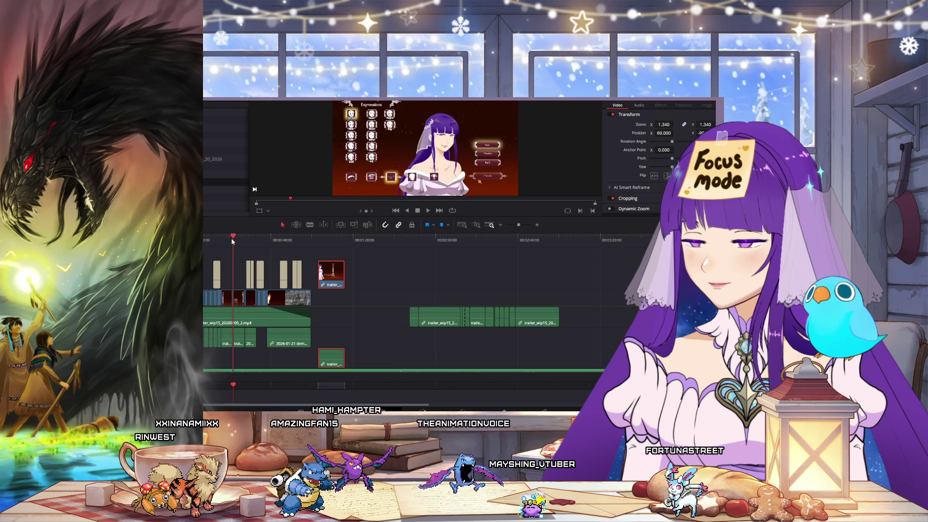
pyautogui.click(240, 276)
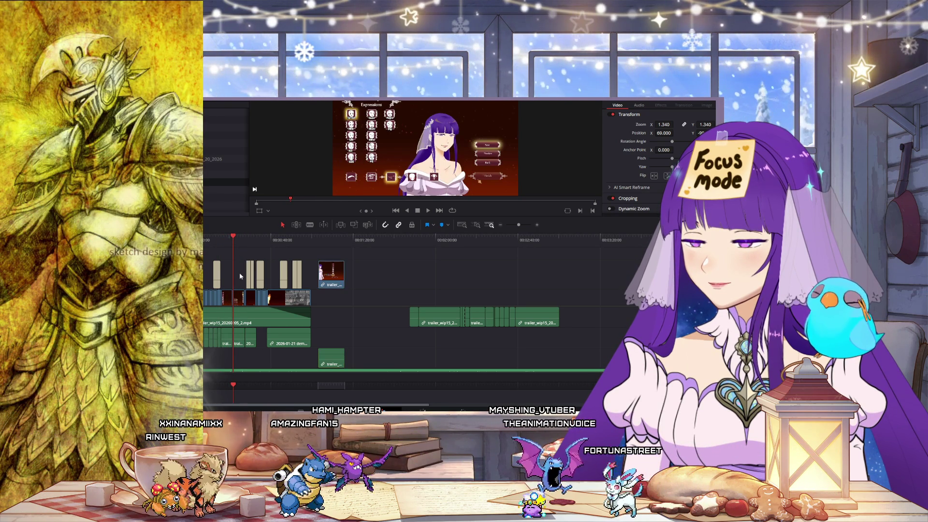
# - Marquee-select a wider range of timeline clips and reposition them
pyautogui.moveTo(293, 301); pyautogui.dragTo(425, 285)
pyautogui.moveTo(326, 271)
pyautogui.mouseDown()
pyautogui.moveTo(236, 302)
pyautogui.moveTo(299, 298)
pyautogui.mouseUp()
pyautogui.moveTo(422, 277); pyautogui.dragTo(245, 298)
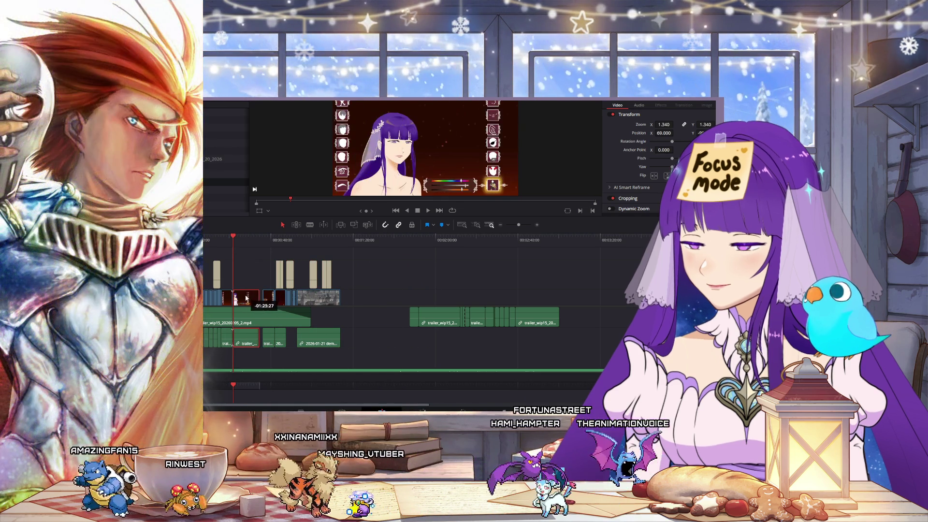
pyautogui.click(536, 225)
# - Select the later text, video and audio clips and trim the start off the dress-up video clip
pyautogui.click(536, 225)
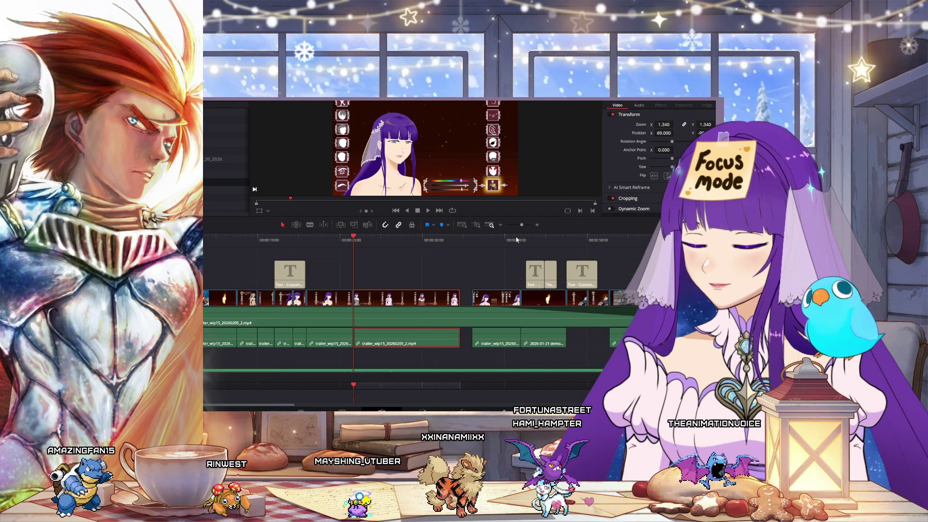
pyautogui.hotkey('ctrl', '-')
pyautogui.moveTo(499, 273); pyautogui.dragTo(340, 301)
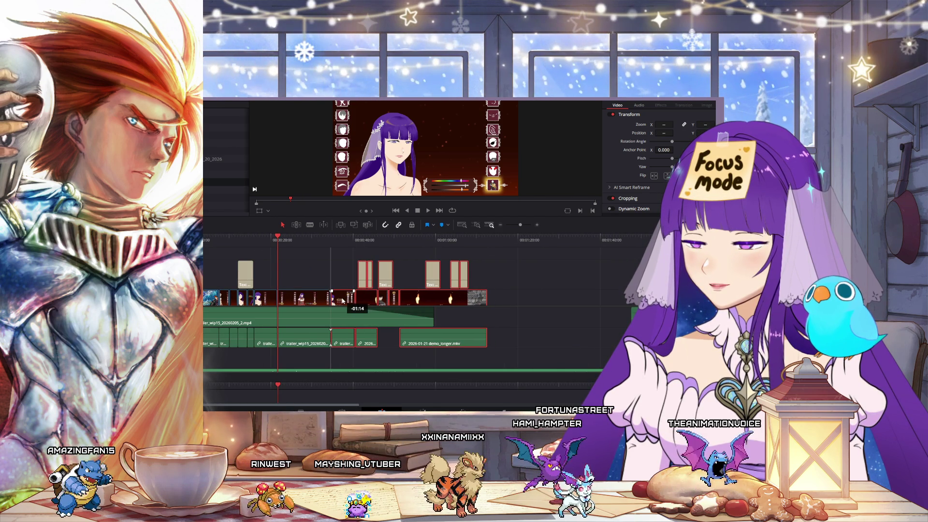
pyautogui.click(290, 239)
pyautogui.moveTo(290, 239); pyautogui.dragTo(306, 239)
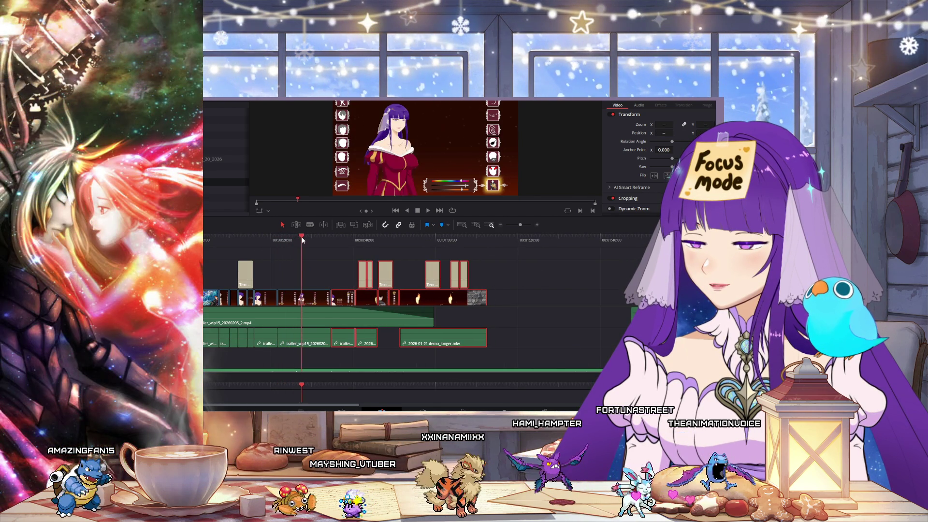
pyautogui.moveTo(279, 294); pyautogui.dragTo(293, 295)
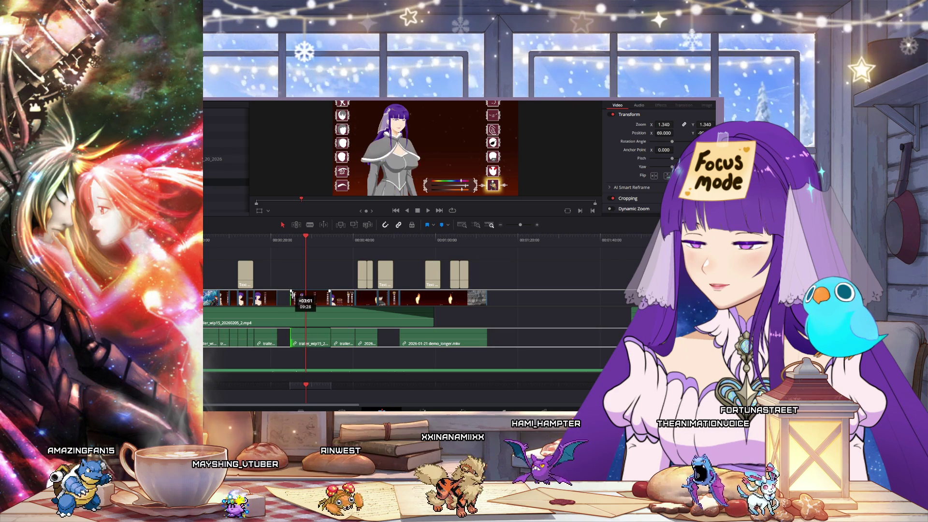
# - Check the white- and red-dress frames, slide the video clip earlier, and pull the later clips left
pyautogui.click(298, 246)
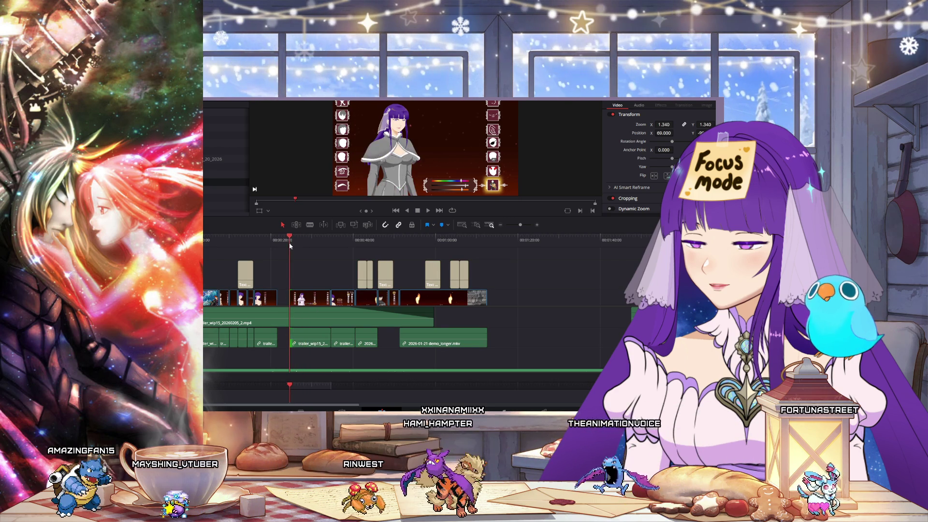
pyautogui.click(306, 247)
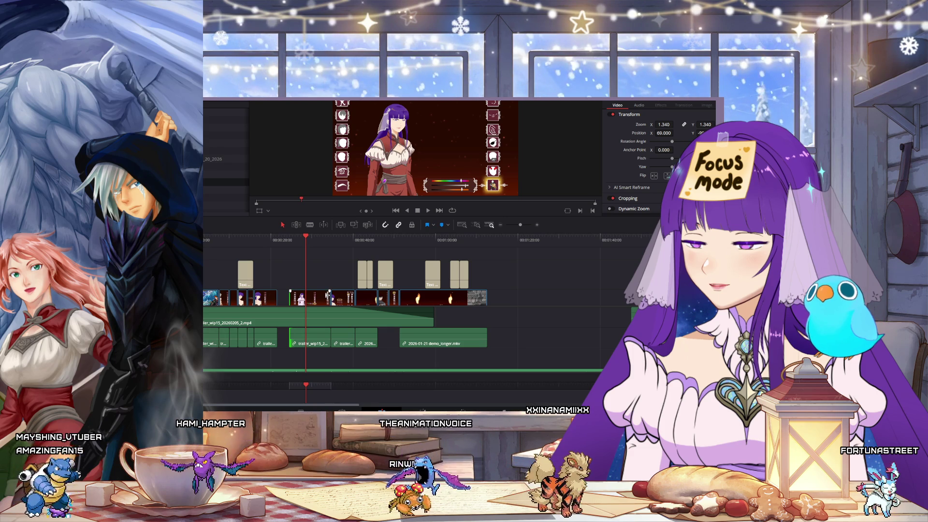
pyautogui.moveTo(306, 239); pyautogui.dragTo(312, 239)
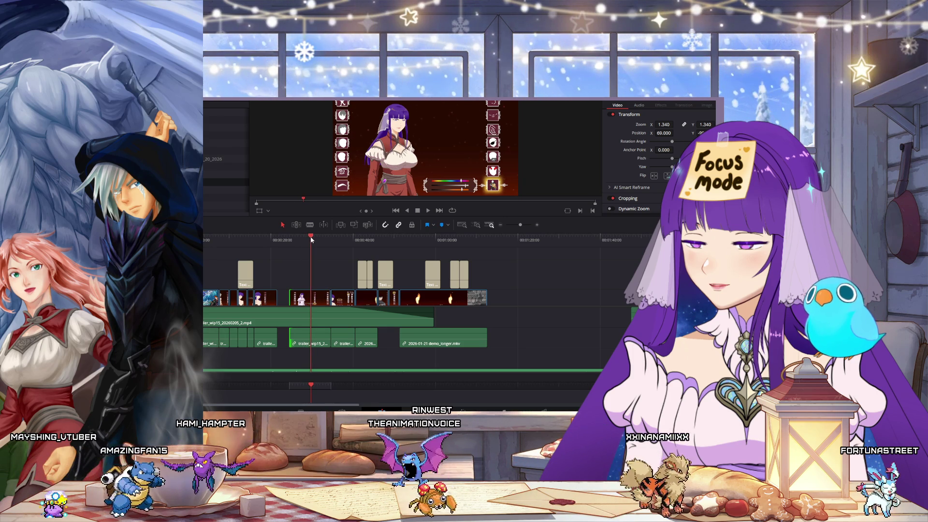
pyautogui.moveTo(326, 298); pyautogui.dragTo(291, 303)
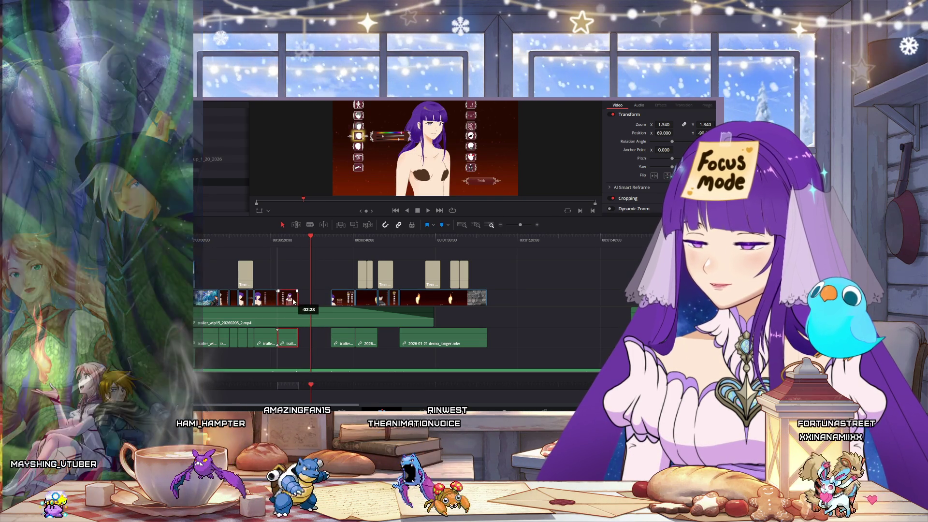
pyautogui.moveTo(344, 263); pyautogui.dragTo(488, 341)
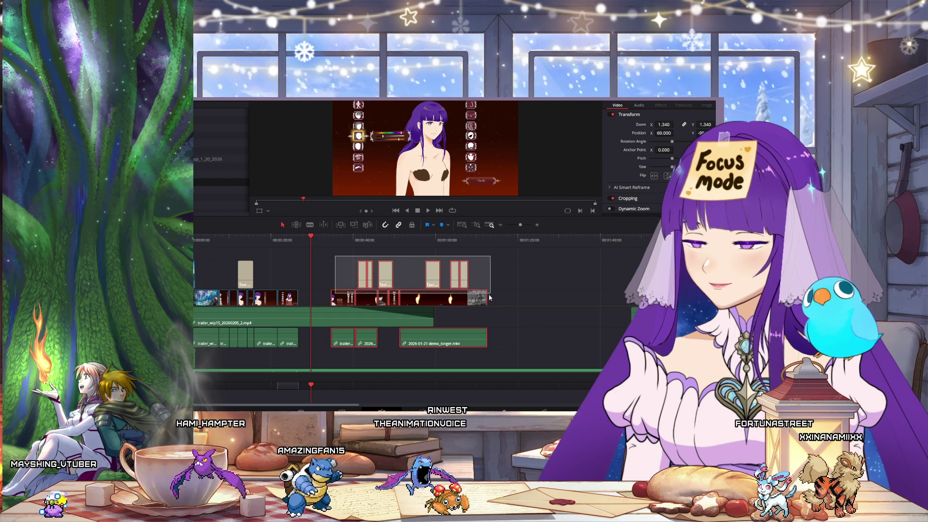
pyautogui.moveTo(367, 271); pyautogui.dragTo(335, 271)
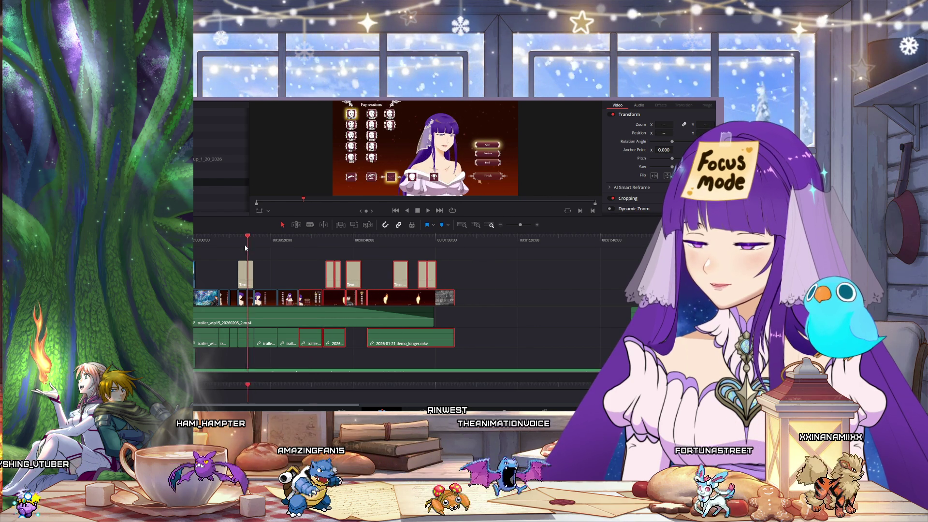
pyautogui.press('Home')
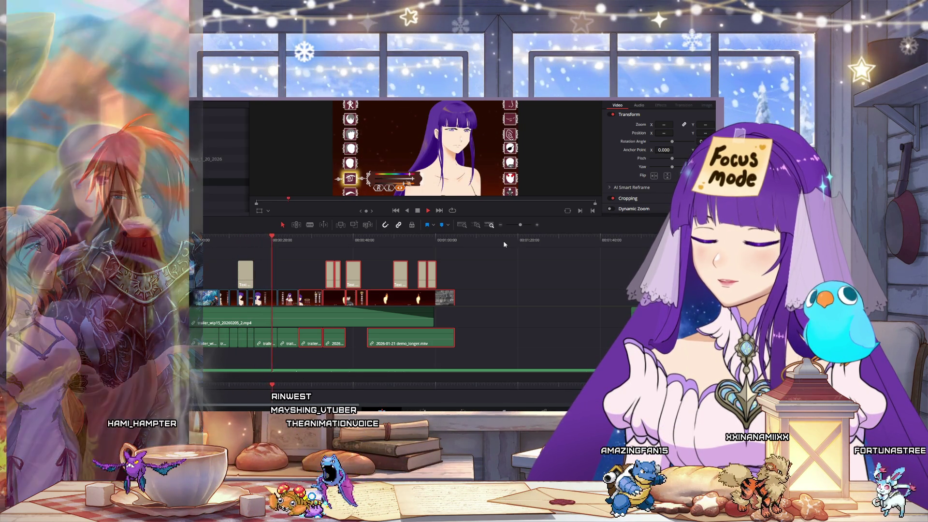
pyautogui.click(537, 225)
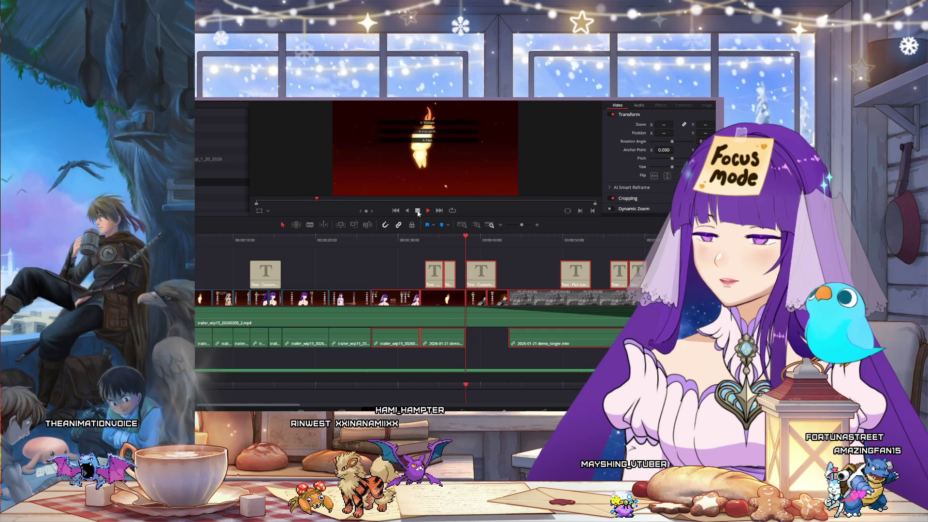
# - Nudge the video clip earlier at the customization screen and play from the grey-haired character
pyautogui.click(418, 211)
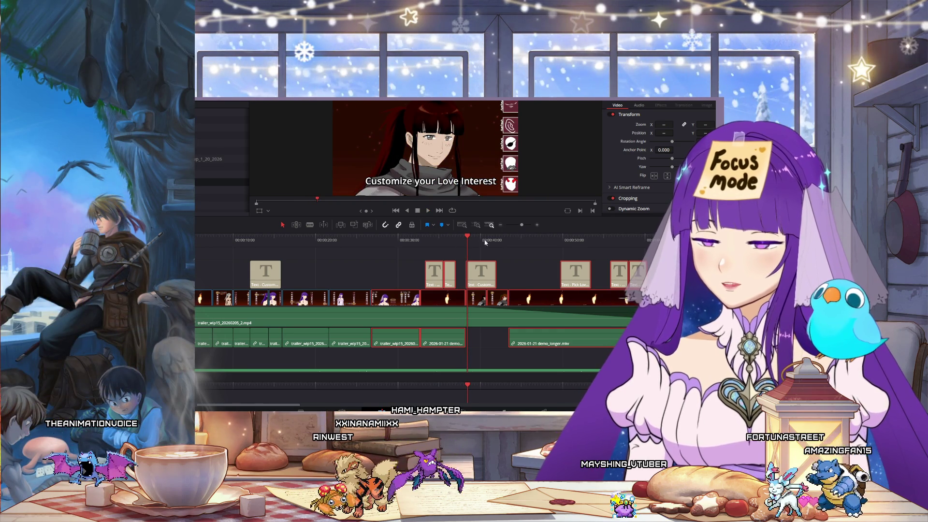
pyautogui.moveTo(466, 241); pyautogui.dragTo(297, 240)
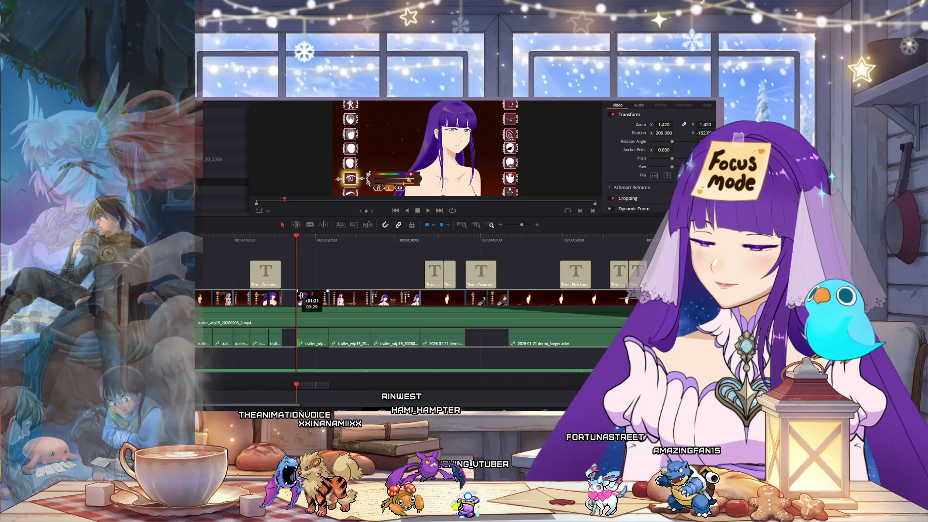
pyautogui.moveTo(286, 295); pyautogui.dragTo(299, 297)
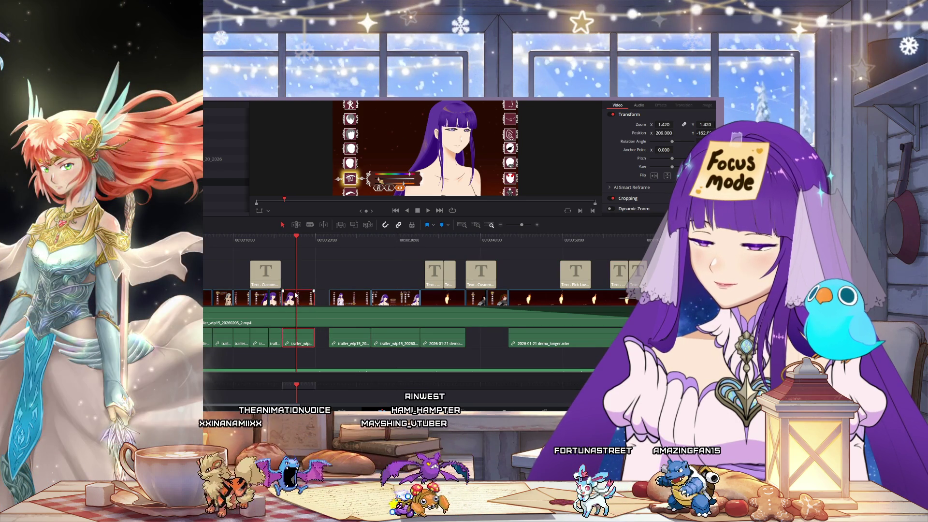
pyautogui.click(234, 237)
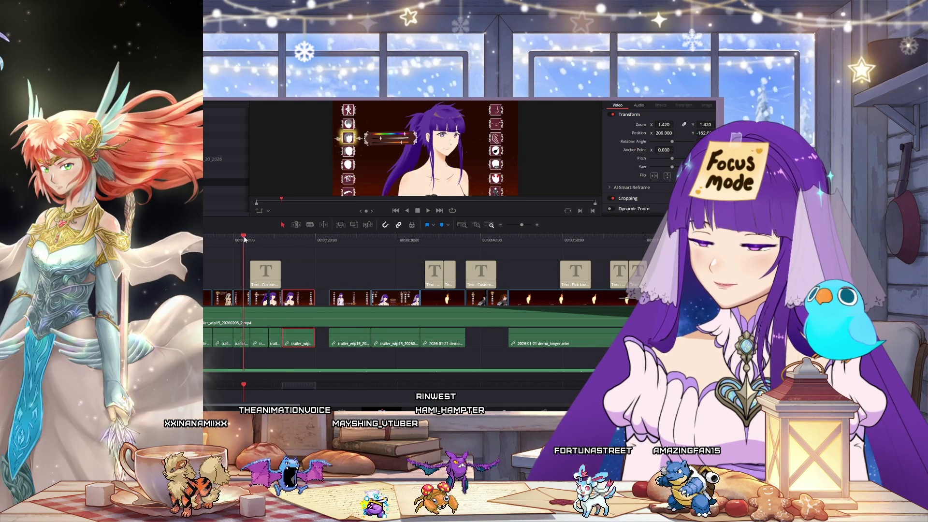
pyautogui.click(428, 211)
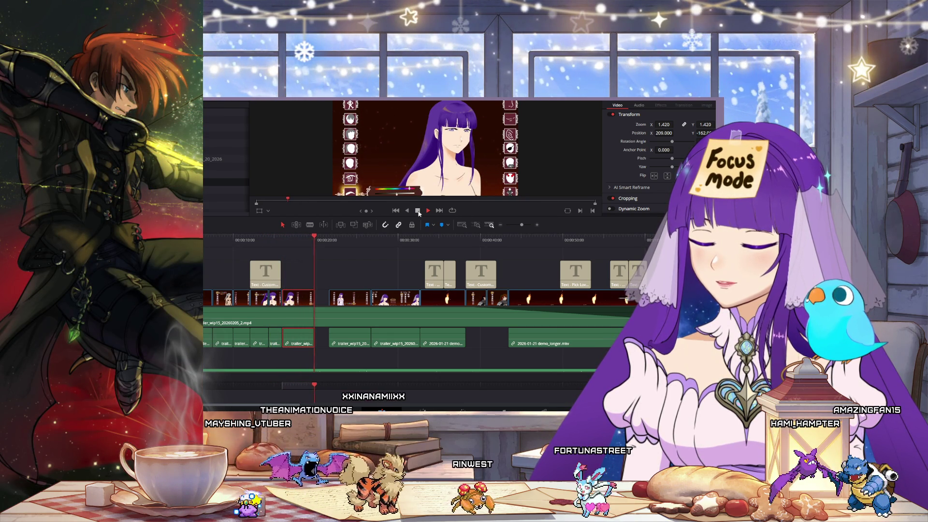
pyautogui.click(274, 241)
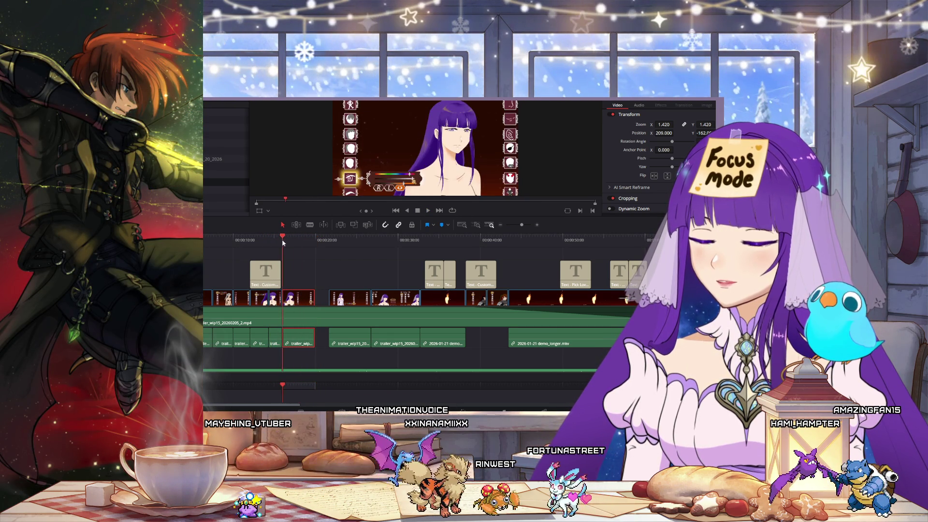
pyautogui.click(303, 244)
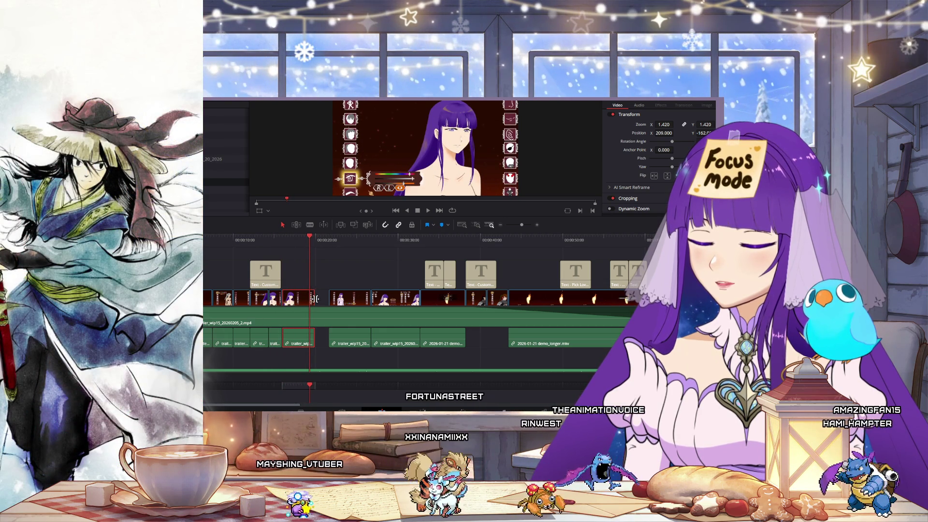
# - Slide the two trailer clips left so each butts against the previous clip
pyautogui.click(315, 299)
pyautogui.click(296, 240)
pyautogui.moveTo(303, 240); pyautogui.dragTo(305, 242)
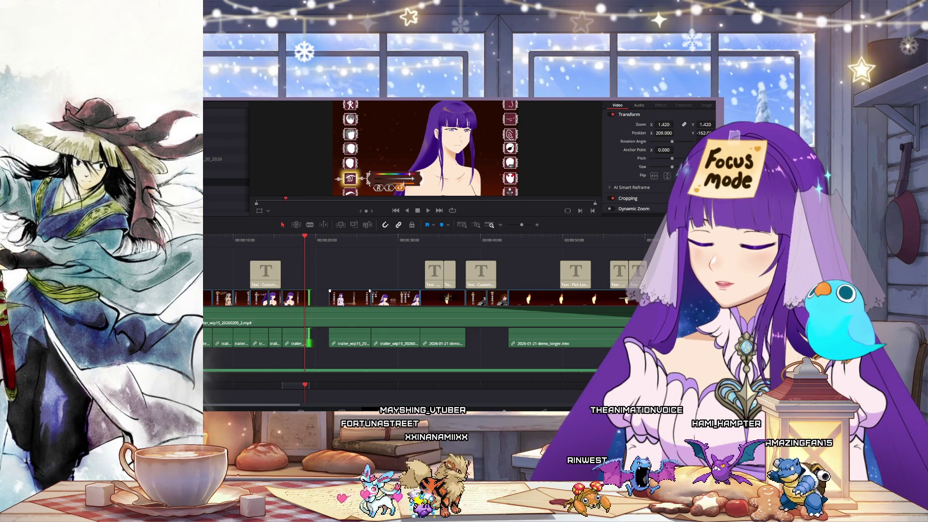
pyautogui.moveTo(348, 297); pyautogui.dragTo(329, 298)
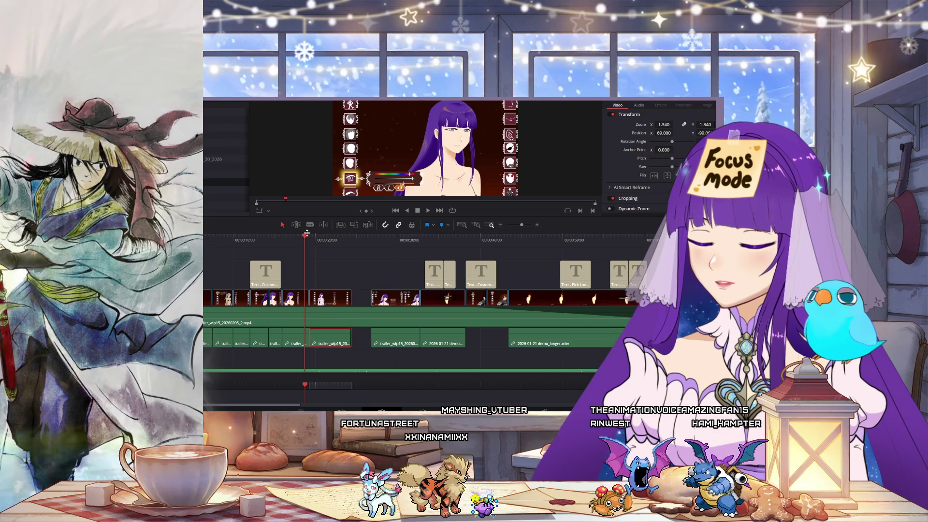
pyautogui.moveTo(389, 299); pyautogui.dragTo(369, 299)
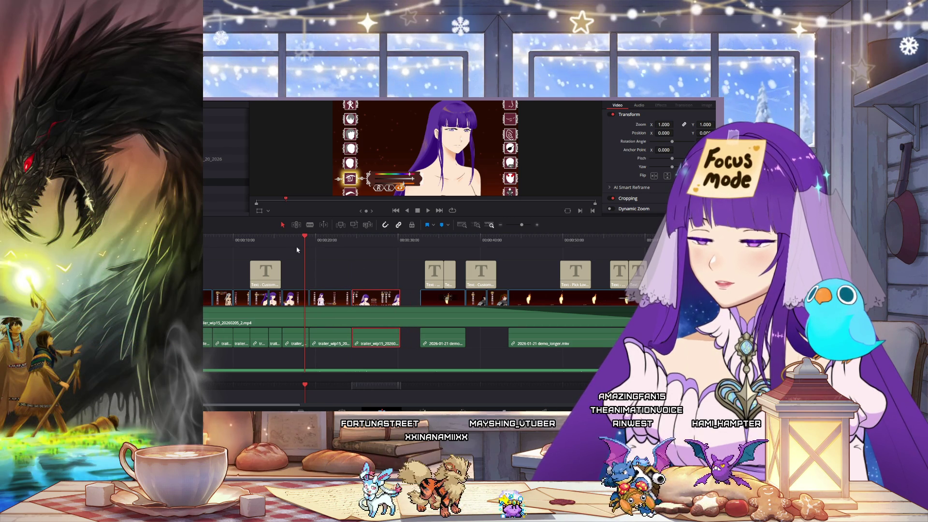
# - Play back the adjusted outfit-to-Expressions section from around the ten-second mark
pyautogui.click(428, 209)
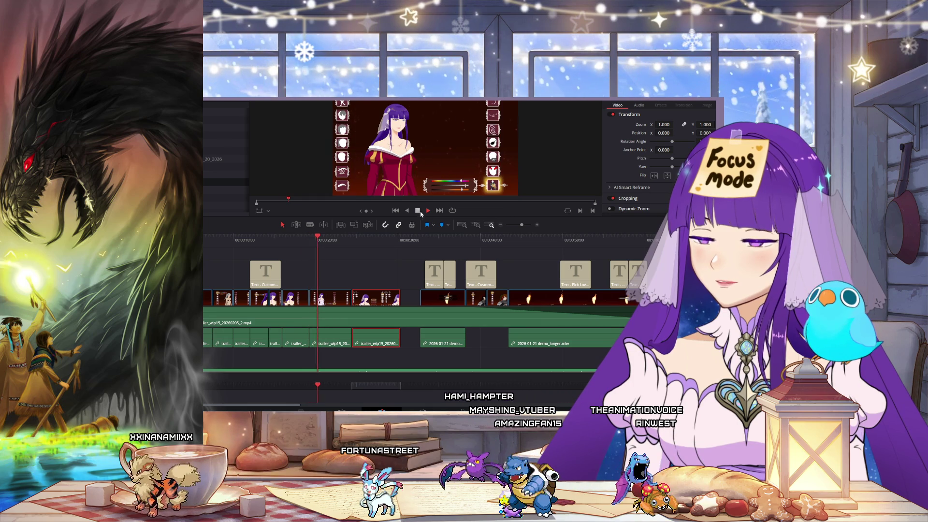
pyautogui.press('space')
pyautogui.click(232, 239)
pyautogui.click(425, 211)
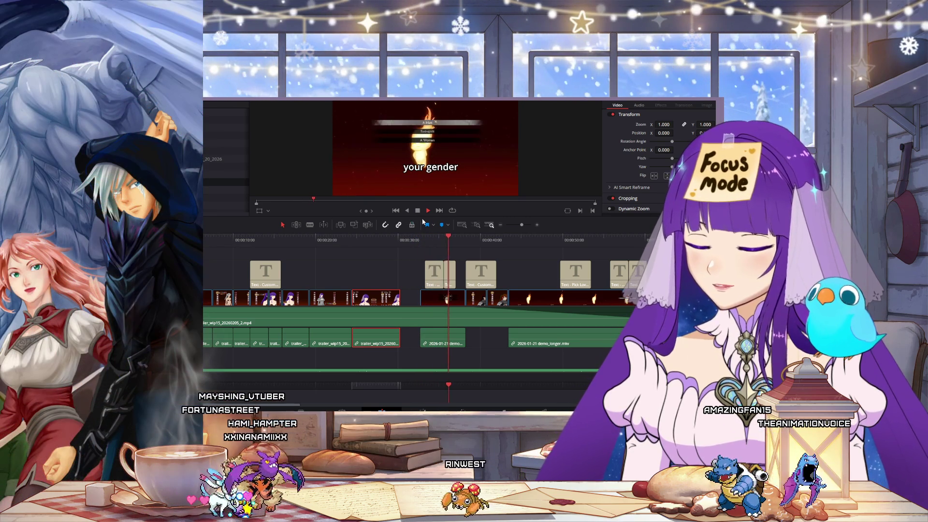
# - Drag the later clips left so the gender pick screen leads into Customize your Love Interest
pyautogui.moveTo(452, 273)
pyautogui.mouseDown()
pyautogui.moveTo(522, 303)
pyautogui.moveTo(646, 304)
pyautogui.mouseUp()
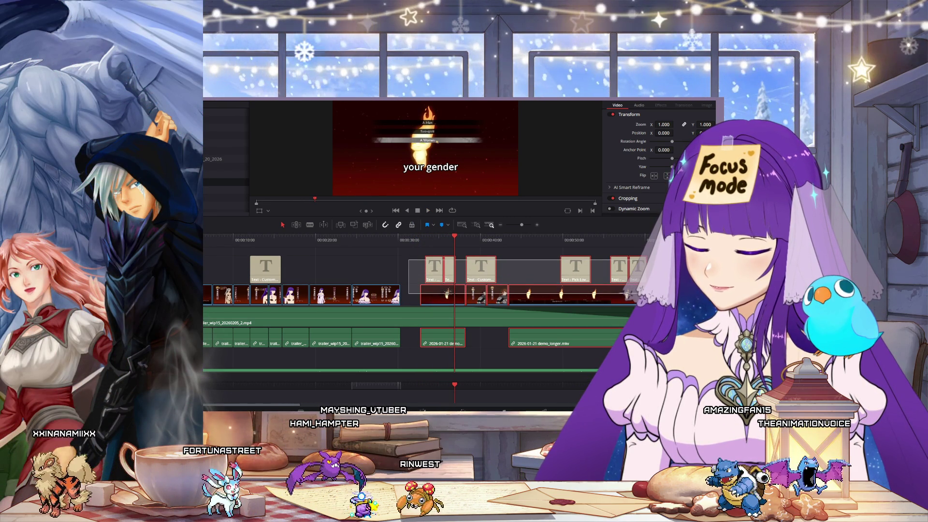
pyautogui.moveTo(448, 273); pyautogui.dragTo(429, 273)
pyautogui.moveTo(370, 239)
pyautogui.mouseDown()
pyautogui.moveTo(275, 239)
pyautogui.moveTo(470, 260)
pyautogui.mouseUp()
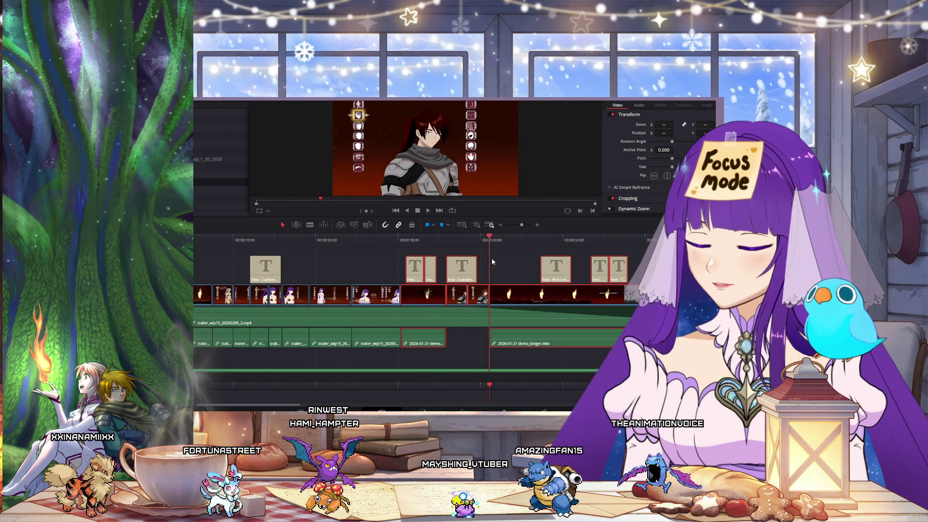
pyautogui.click(417, 213)
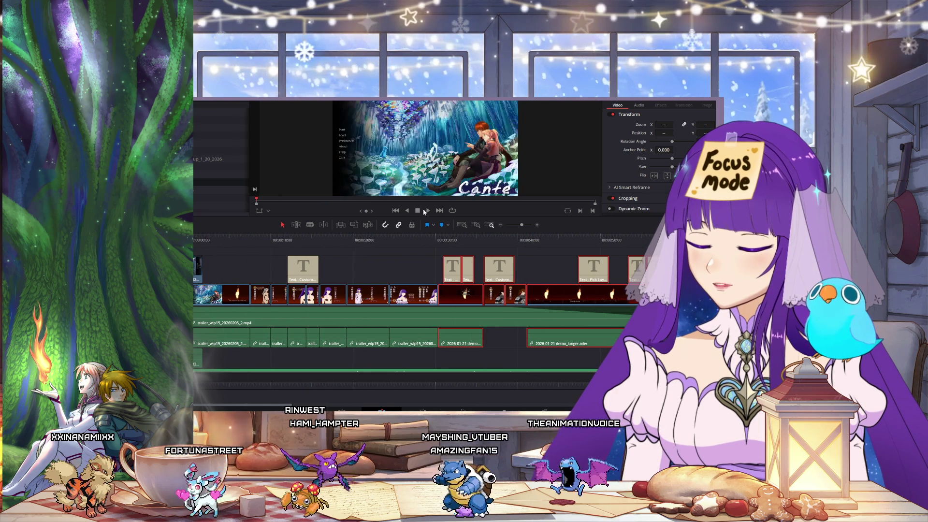
pyautogui.press('space')
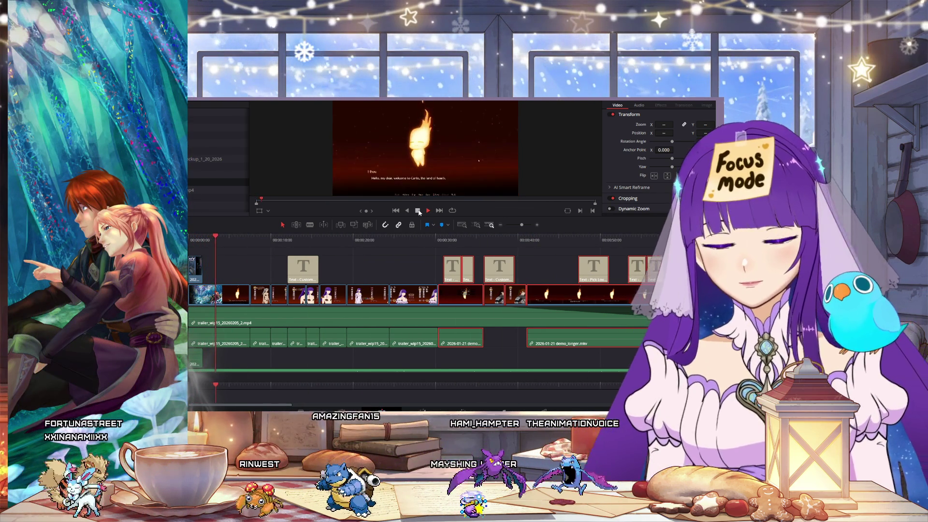
pyautogui.moveTo(327, 241); pyautogui.dragTo(301, 240)
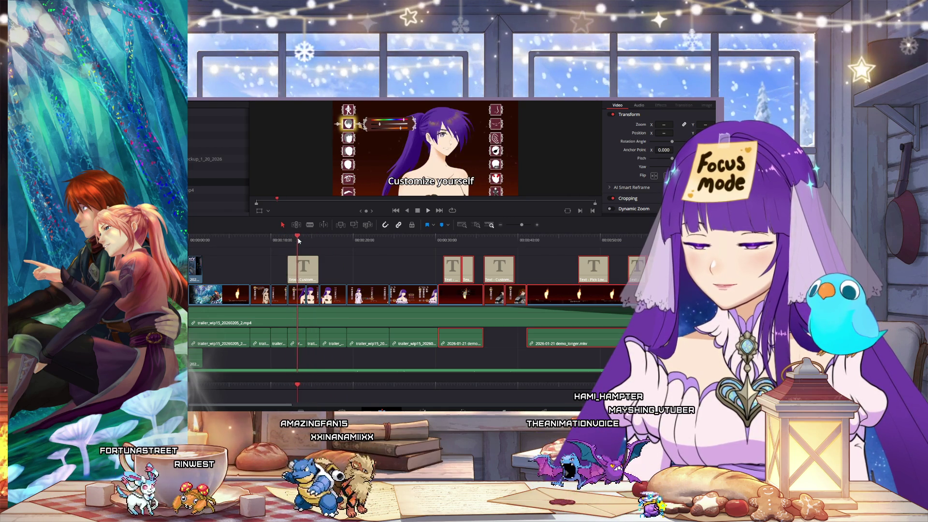
pyautogui.moveTo(292, 241); pyautogui.dragTo(289, 240)
pyautogui.click(429, 211)
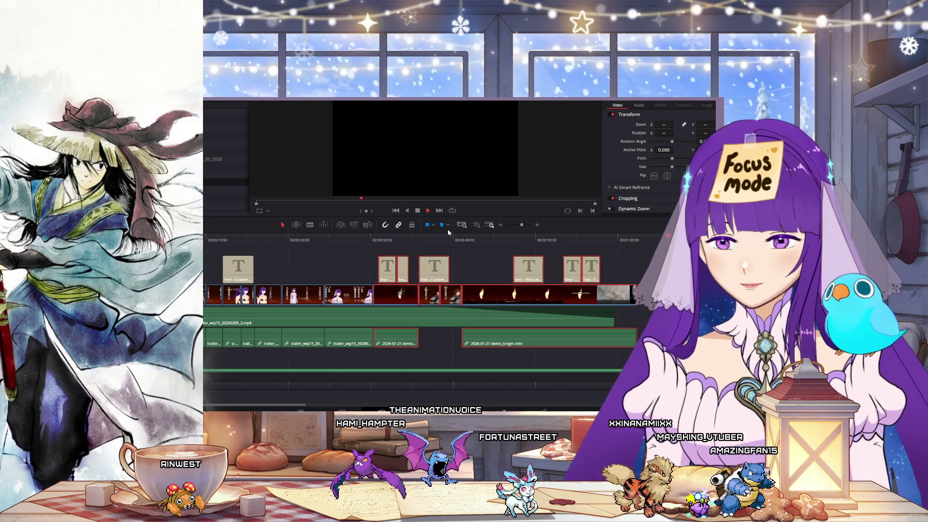
# - Stop playback and scrub around the one-minute town, fire-spirit and demon frames
pyautogui.press('space')
pyautogui.click(615, 240)
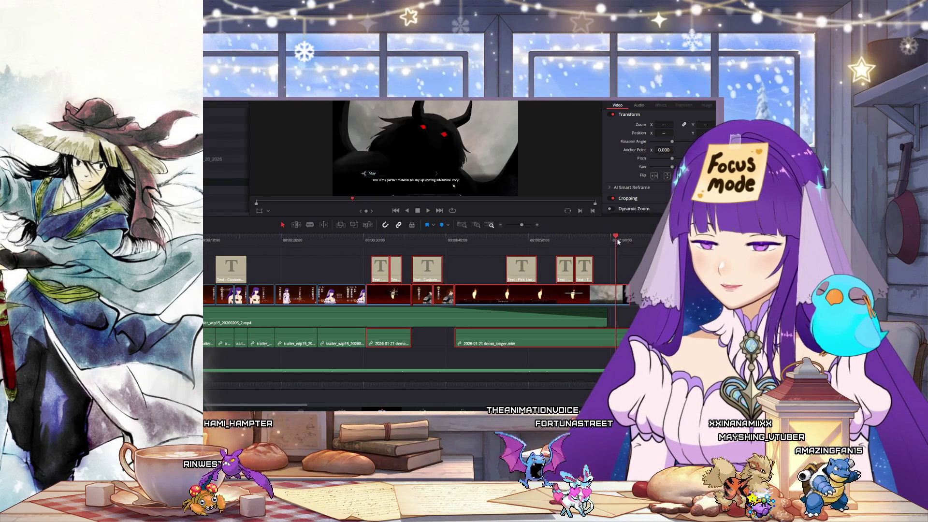
pyautogui.moveTo(623, 242)
pyautogui.mouseDown()
pyautogui.moveTo(585, 240)
pyautogui.moveTo(620, 239)
pyautogui.moveTo(599, 239)
pyautogui.mouseUp()
pyautogui.moveTo(492, 238); pyautogui.dragTo(485, 238)
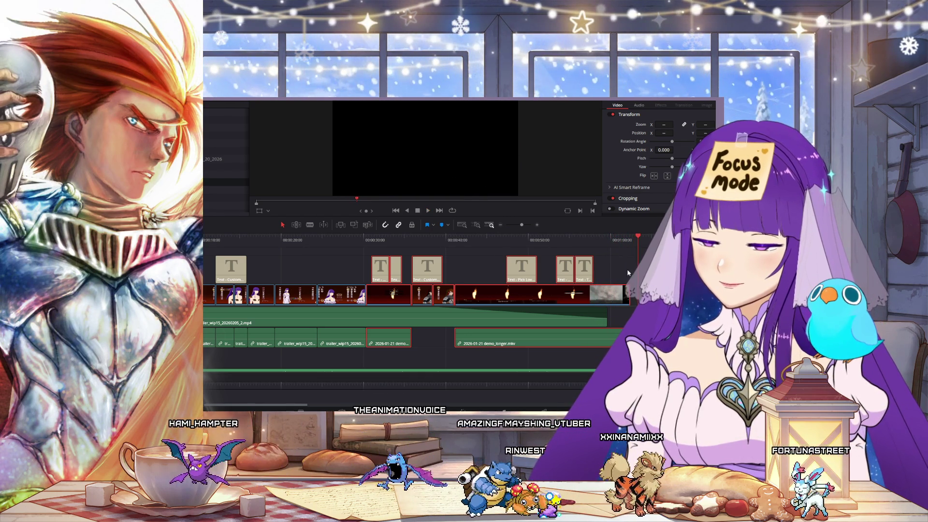
pyautogui.click(621, 237)
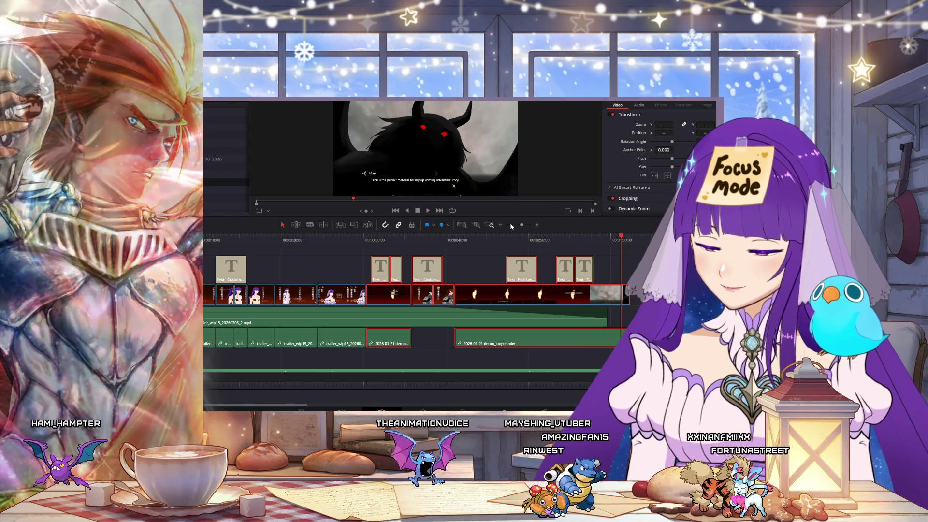
# - Zoom out, find the leftover trailer_wip15 clips beyond 1:50, and delete them
pyautogui.hotkey('ctrl', '-')
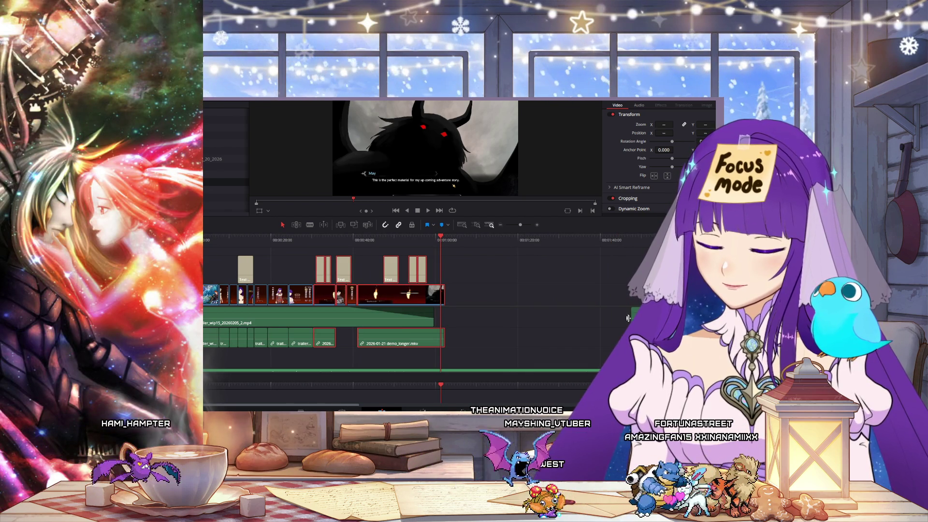
pyautogui.hscroll(10, 615, 320)
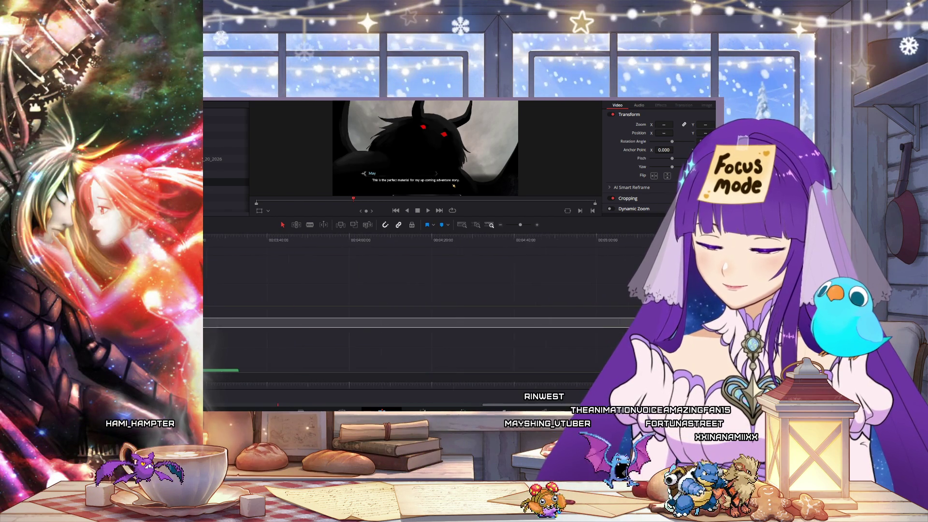
pyautogui.moveTo(515, 410); pyautogui.dragTo(276, 405)
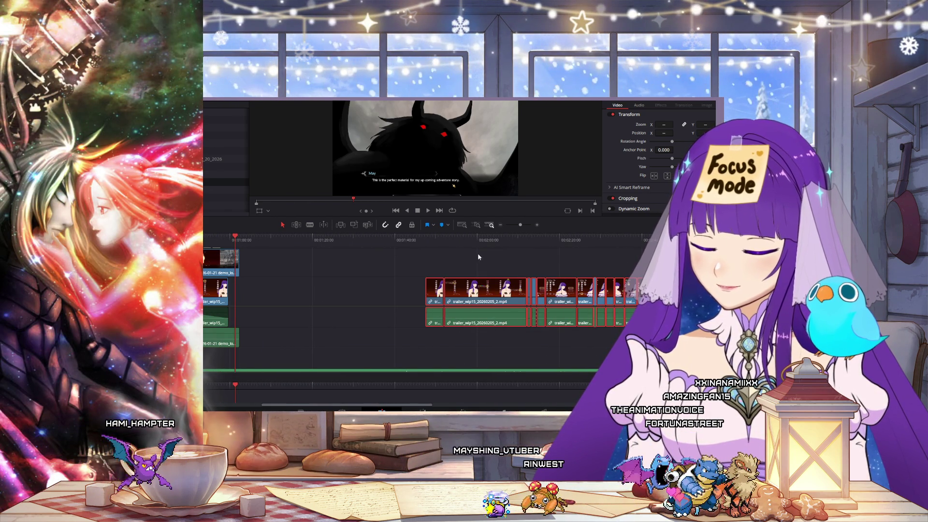
pyautogui.moveTo(441, 244); pyautogui.dragTo(612, 297)
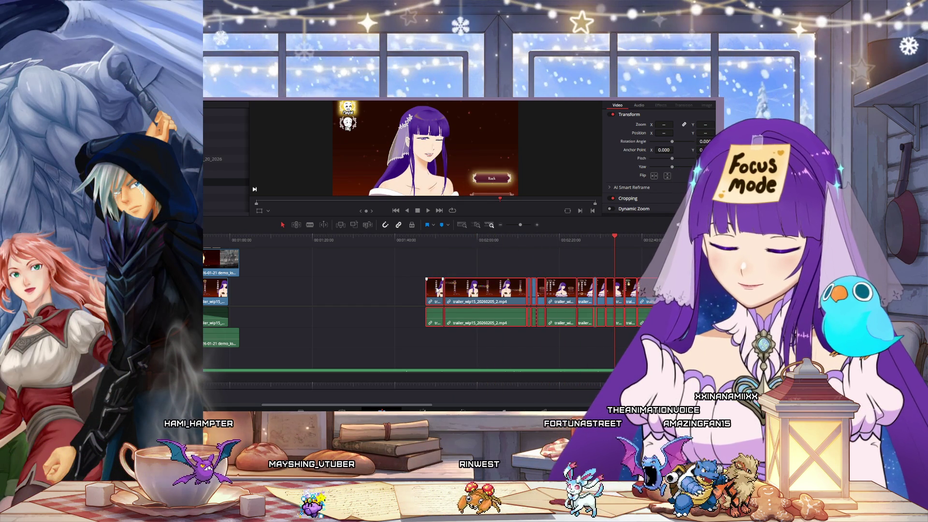
pyautogui.press('Delete')
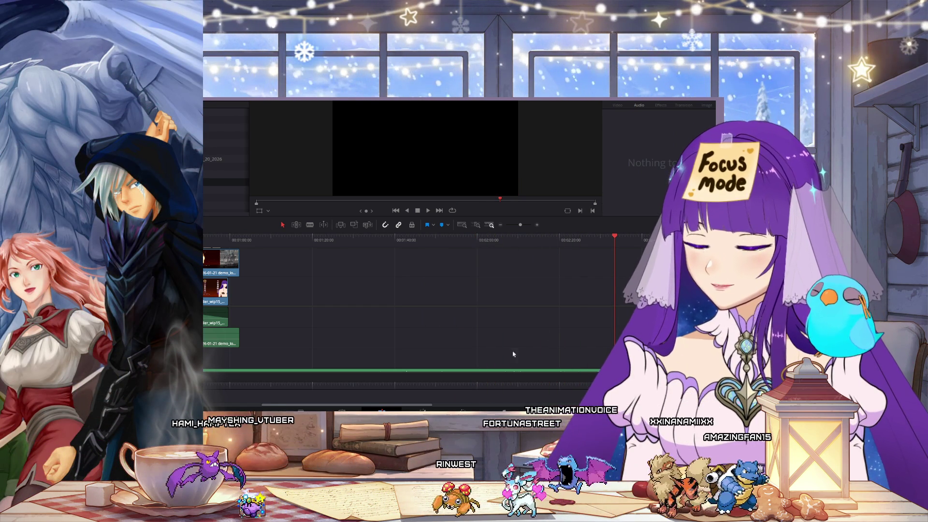
# - Trim the end of team_trailer_sound.wav back to the last video clip, then return to the timeline start
pyautogui.scroll(-2, 511, 315)
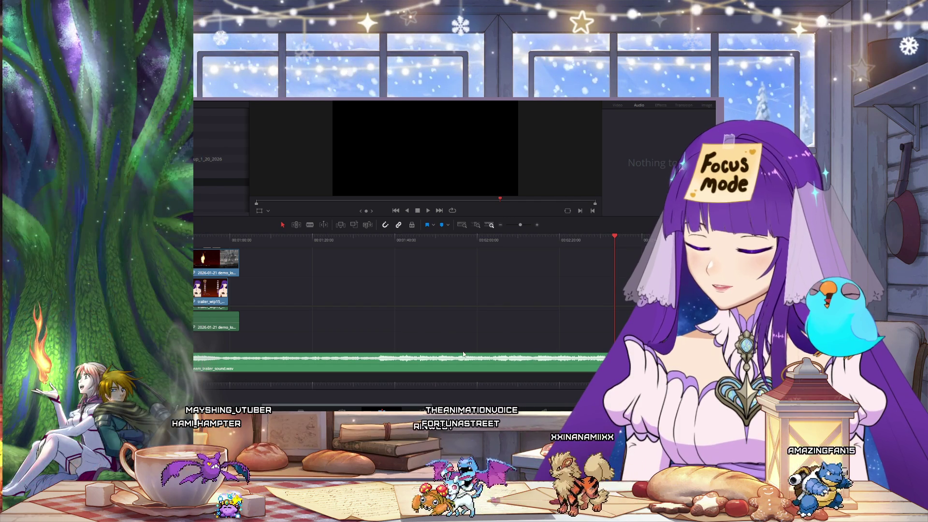
pyautogui.click(500, 225)
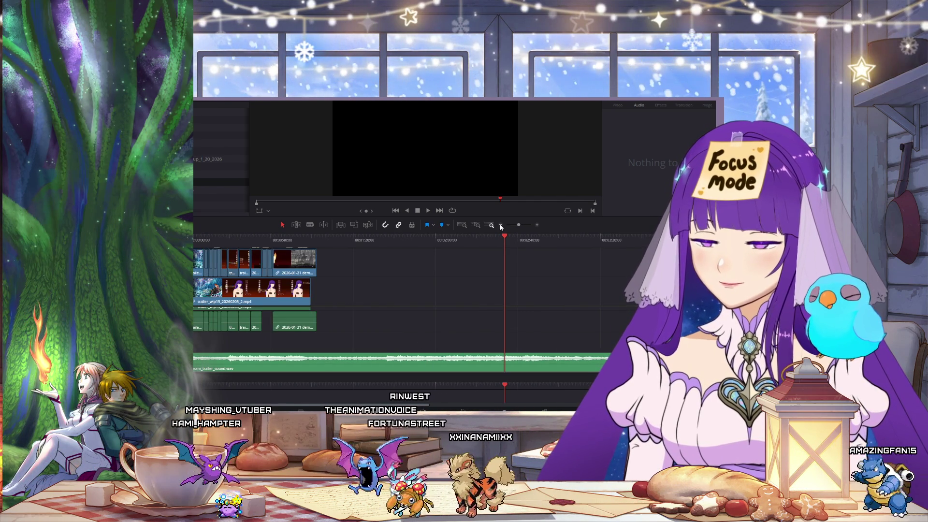
pyautogui.moveTo(614, 357); pyautogui.dragTo(313, 354)
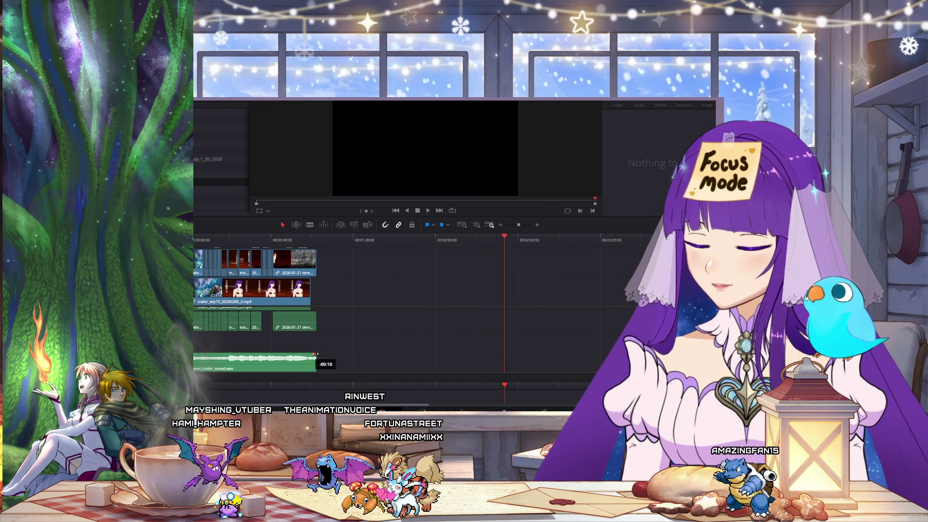
pyautogui.press('Home')
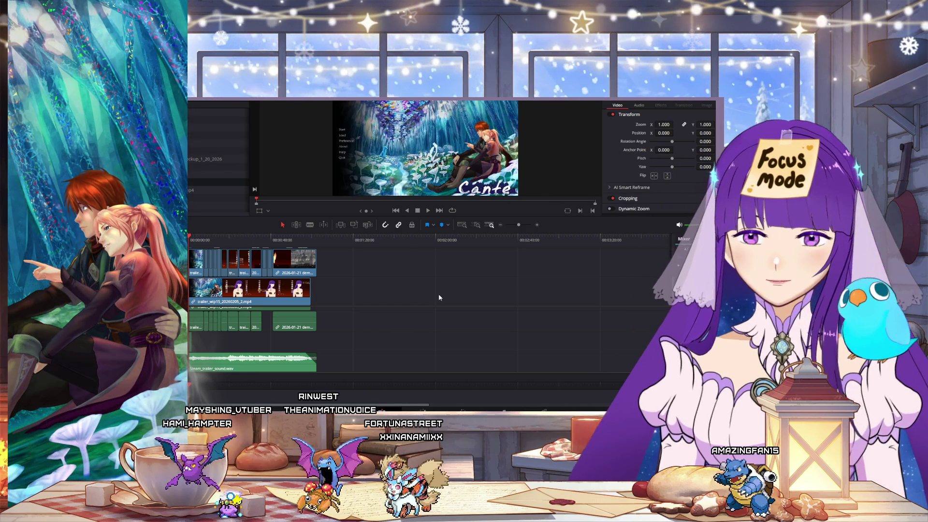
pyautogui.click(537, 225)
pyautogui.click(441, 240)
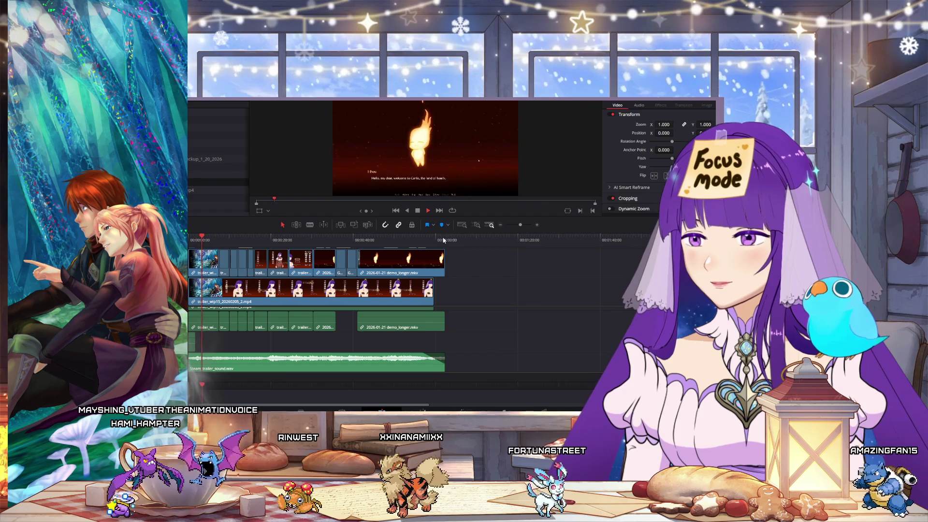
pyautogui.press('Up')
pyautogui.click(259, 201)
pyautogui.press('space')
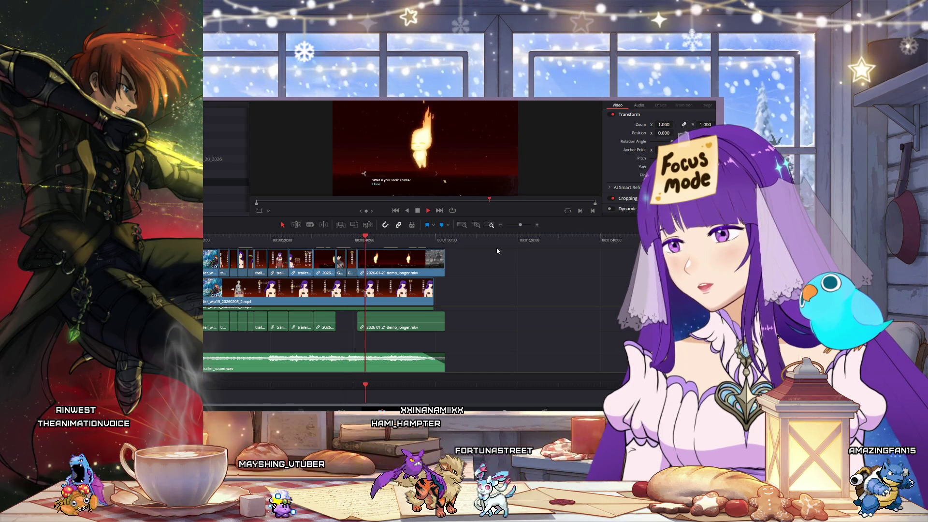
pyautogui.click(418, 210)
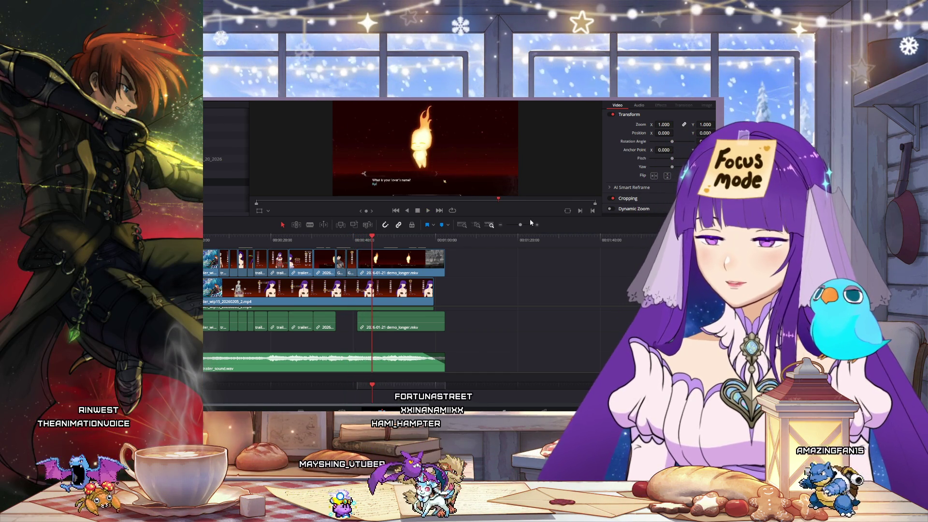
# - Zoom in around 00:08, preview the Customize yourself shot, and mark where demo_longer should end
pyautogui.click(537, 224)
pyautogui.click(536, 224)
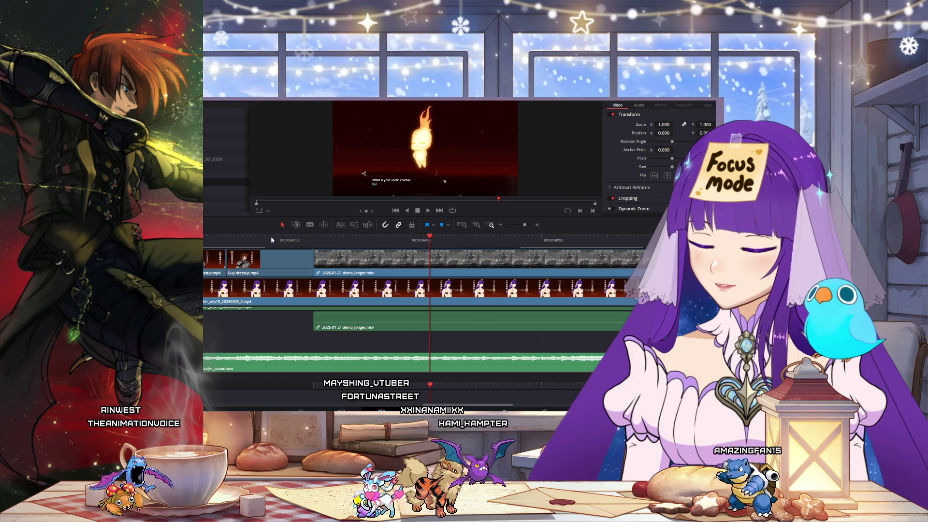
pyautogui.hscroll(-10, 436, 263)
pyautogui.click(436, 263)
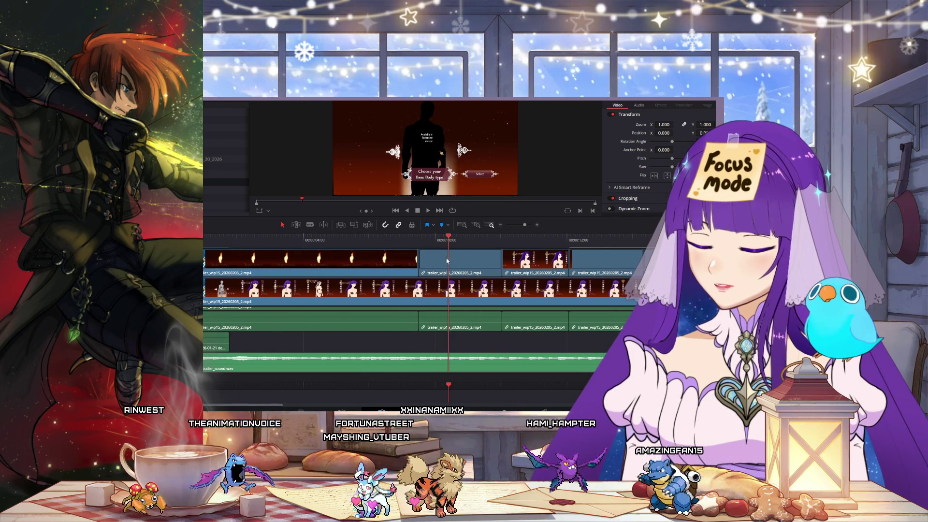
pyautogui.click(610, 268)
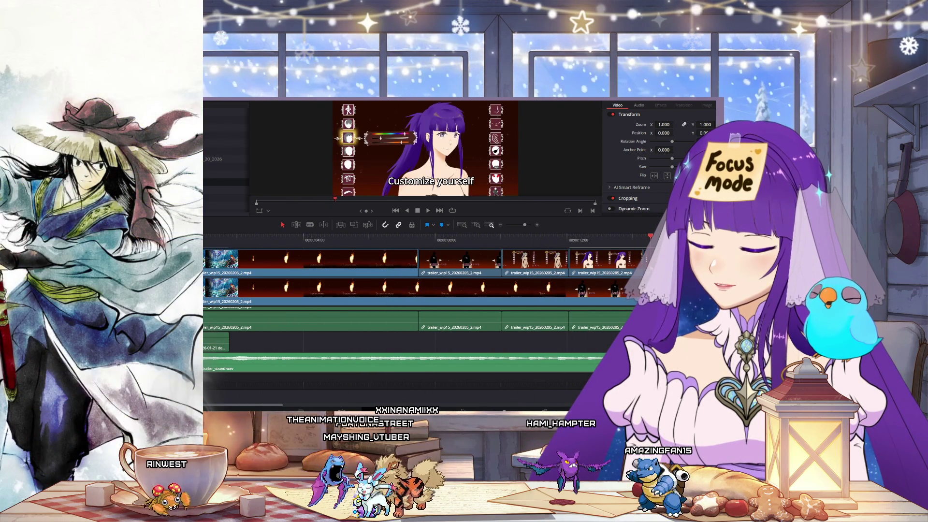
pyautogui.click(496, 363)
pyautogui.moveTo(278, 402); pyautogui.dragTo(424, 410)
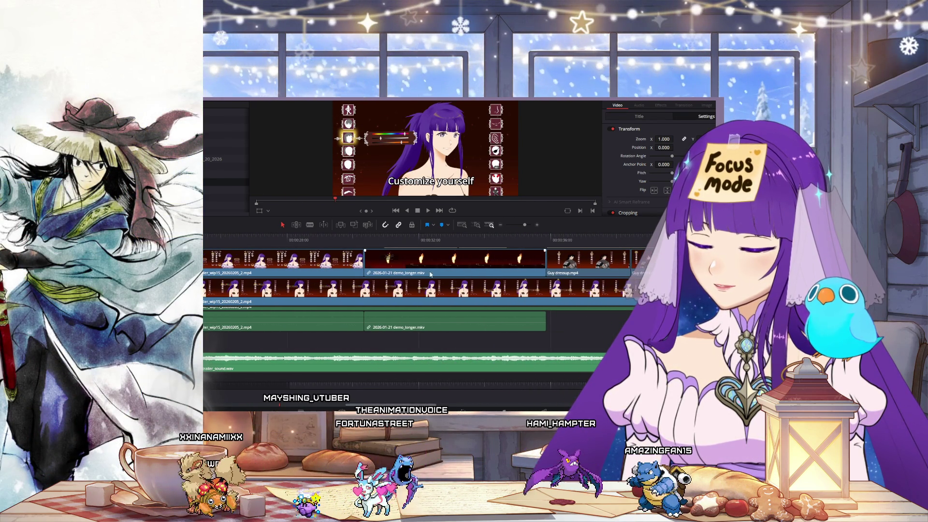
pyautogui.moveTo(440, 243)
pyautogui.mouseDown()
pyautogui.moveTo(526, 253)
pyautogui.moveTo(517, 262)
pyautogui.mouseUp()
# - Cut demo_longer back to the playhead and slide the Guy dressup and demo_longer clips left to close the gaps
pyautogui.moveTo(576, 266); pyautogui.dragTo(548, 266)
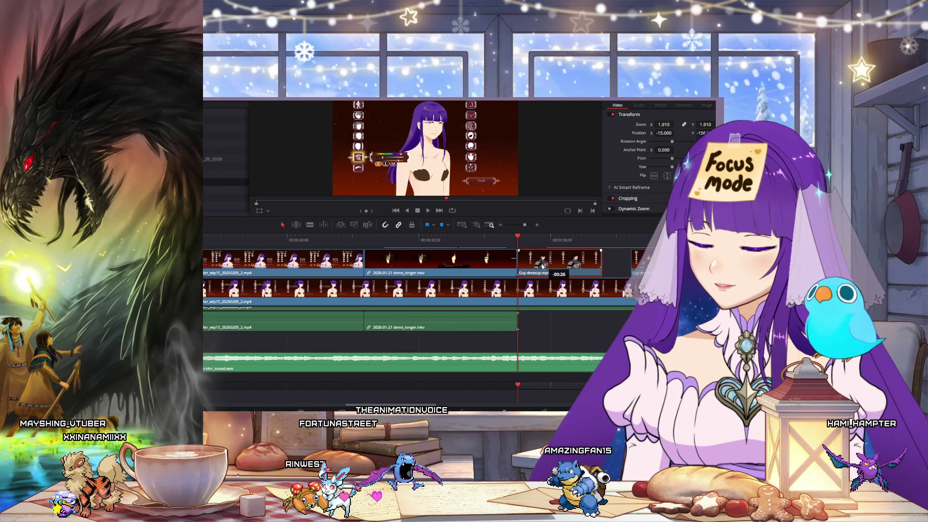
pyautogui.moveTo(642, 263); pyautogui.dragTo(614, 263)
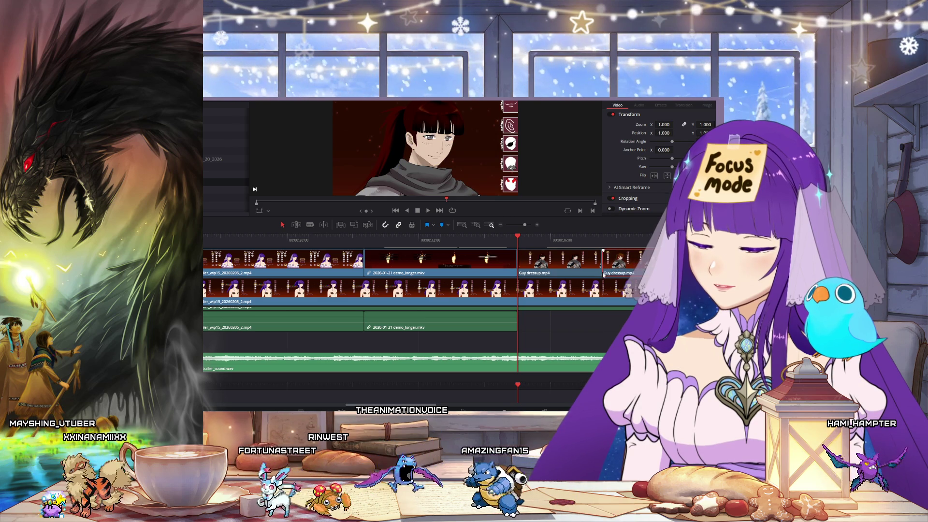
pyautogui.hscroll(5, 517, 280)
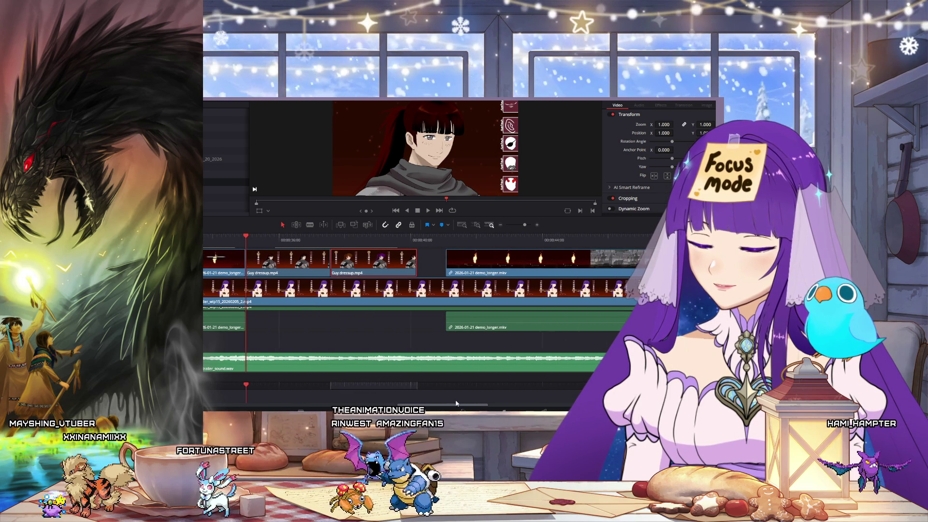
pyautogui.moveTo(510, 264); pyautogui.dragTo(482, 265)
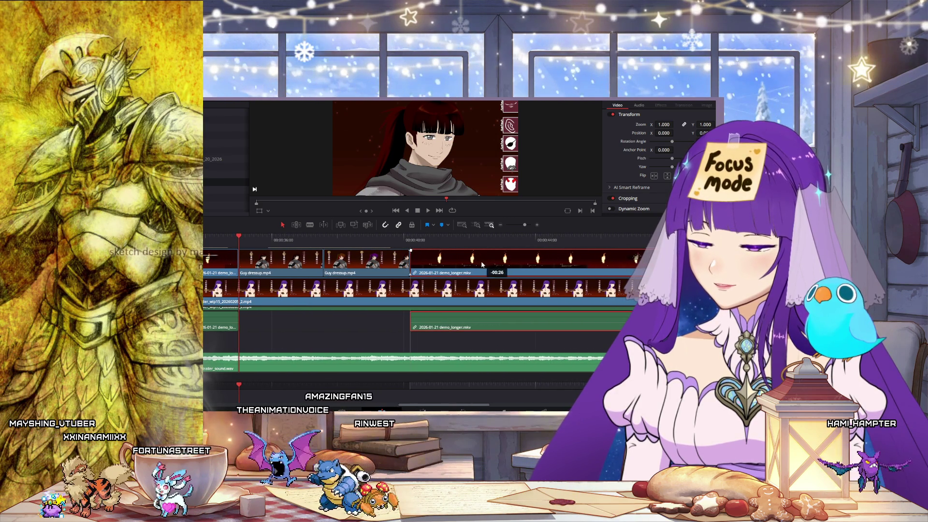
# - Zoom out to check the ending near the one-minute mark, then go back to the trailer's start
pyautogui.click(500, 225)
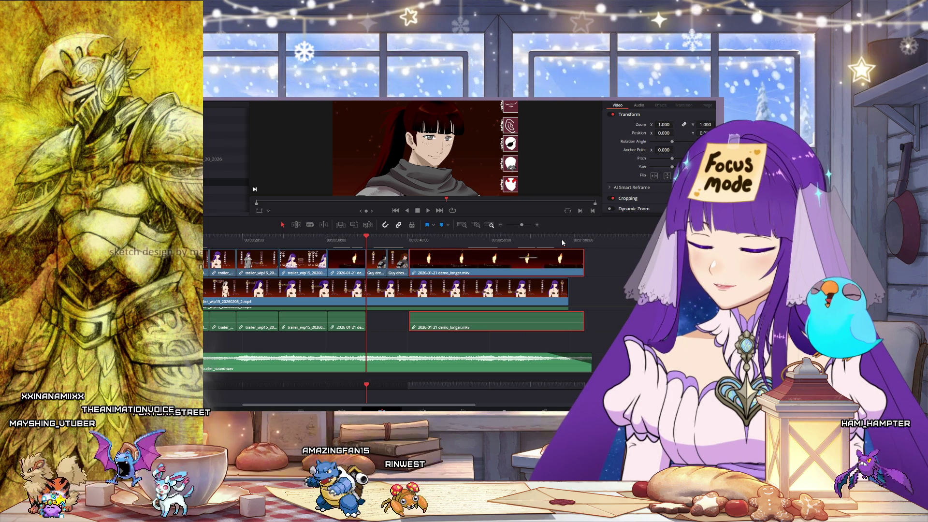
pyautogui.click(580, 240)
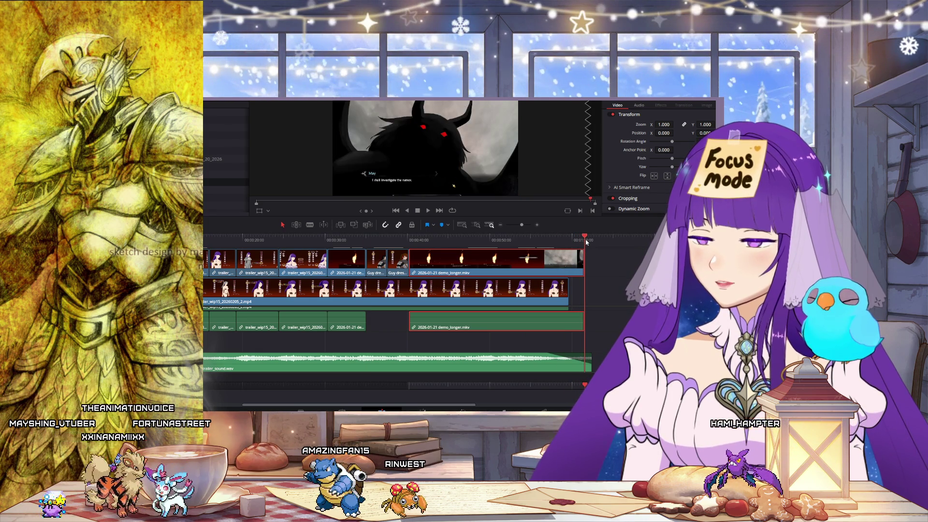
pyautogui.click(245, 240)
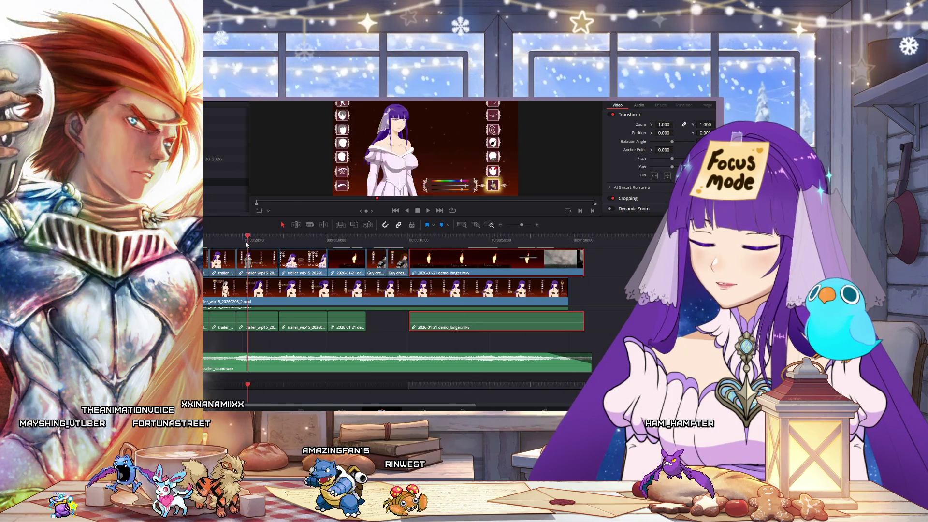
pyautogui.click(500, 225)
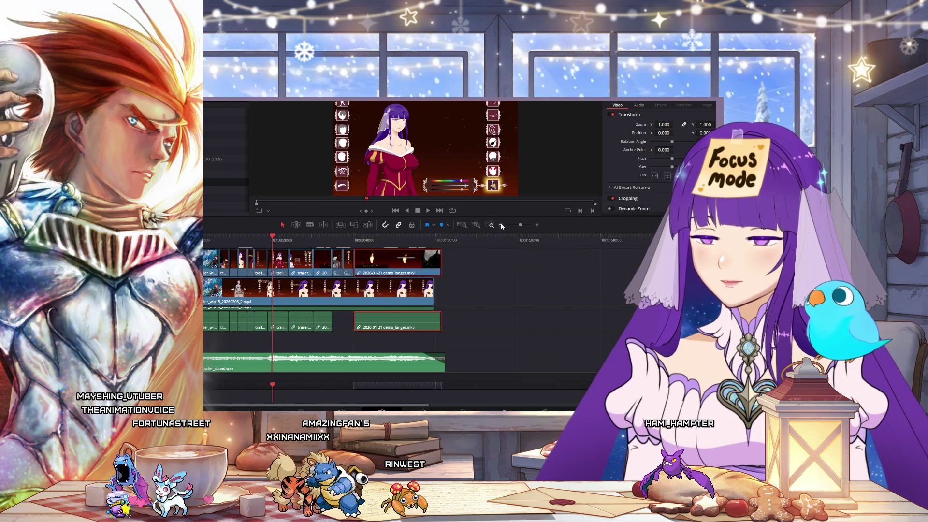
pyautogui.click(500, 224)
pyautogui.moveTo(230, 236); pyautogui.dragTo(204, 236)
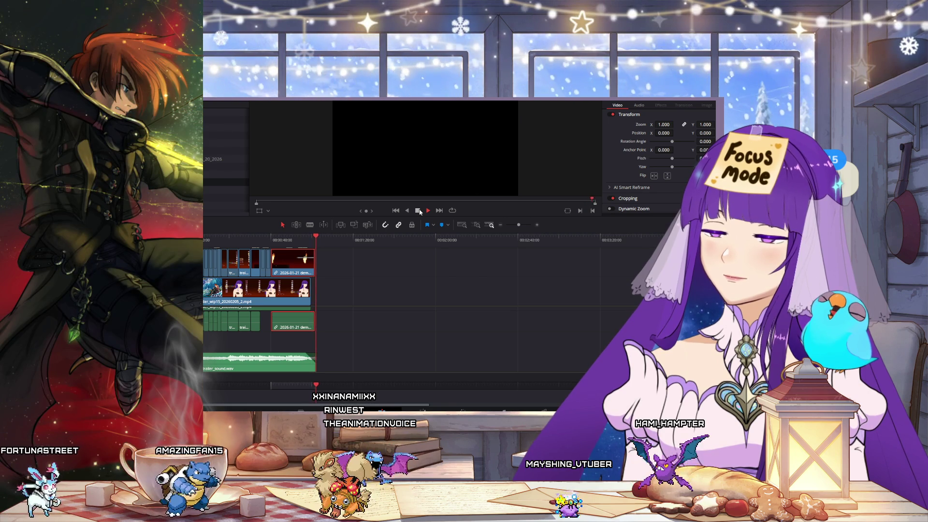
# - Watch the trailer from the opening title to its end, then stop playback
pyautogui.click(418, 210)
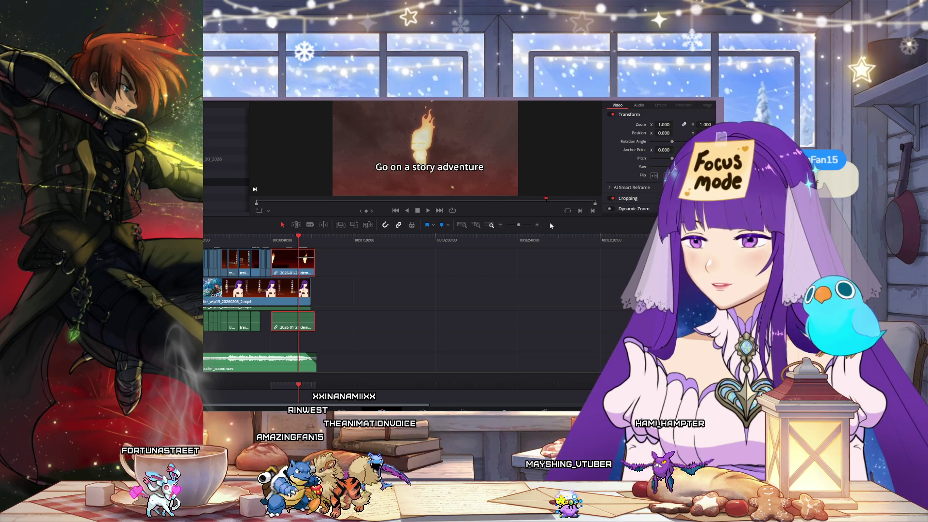
# - Zoom in on the final clips and move the playhead to the dark horned-creature shot
pyautogui.click(536, 225)
pyautogui.click(538, 225)
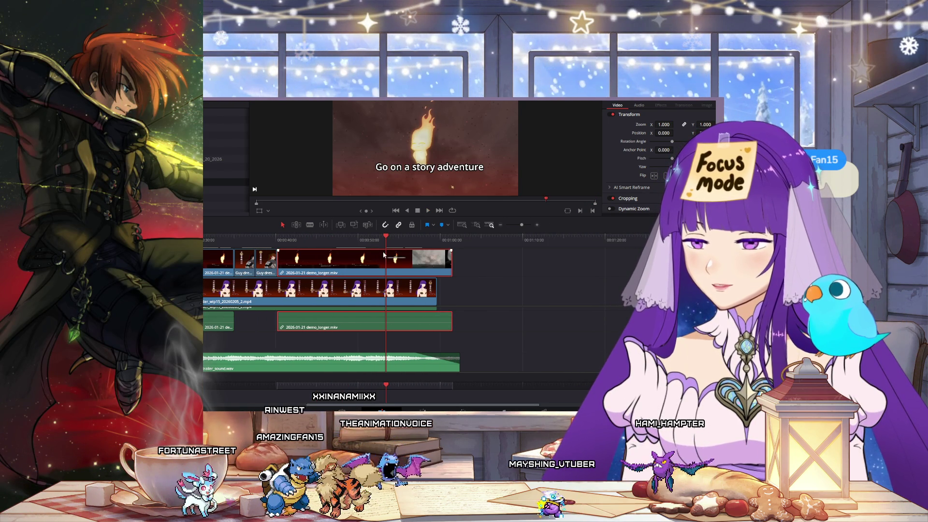
pyautogui.moveTo(400, 243)
pyautogui.mouseDown()
pyautogui.moveTo(437, 246)
pyautogui.moveTo(414, 245)
pyautogui.mouseUp()
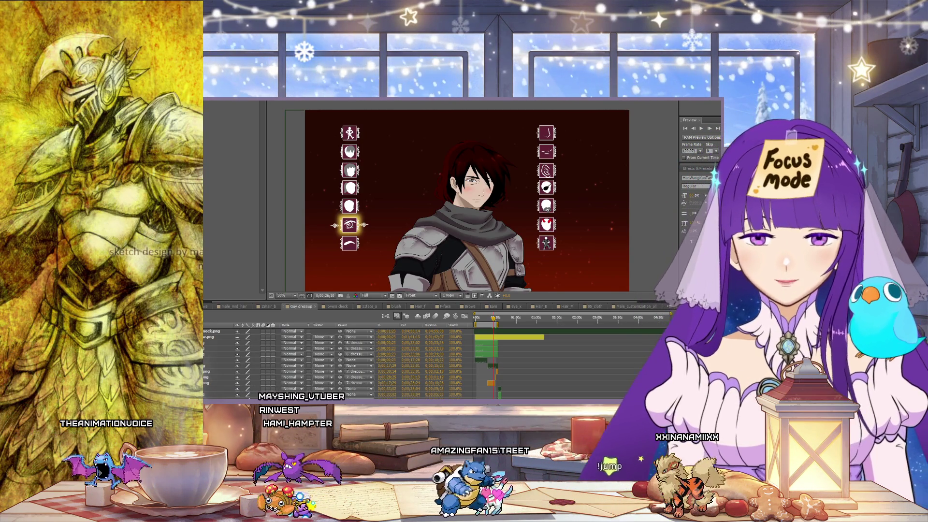
# - Step forward in the Guy dressup animation and browse its layer list
pyautogui.moveTo(487, 321); pyautogui.dragTo(489, 321)
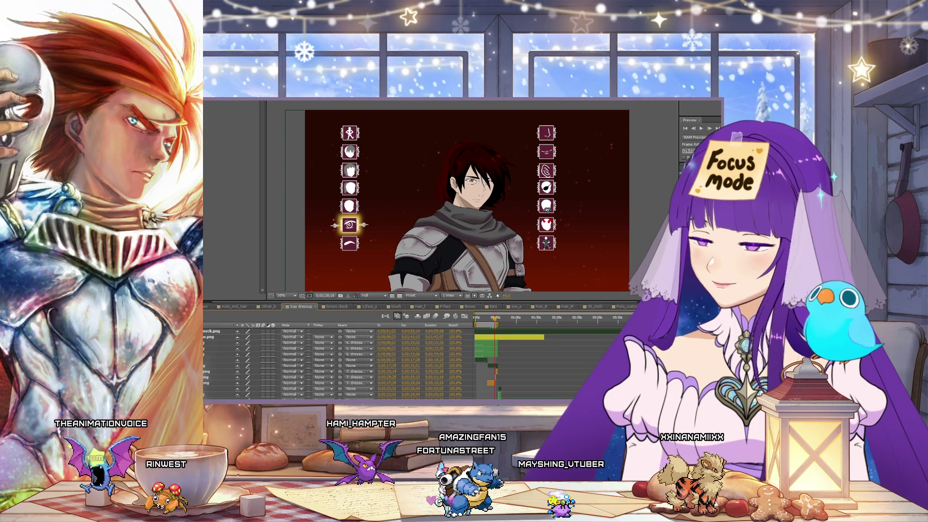
pyautogui.scroll(-4, 216, 364)
pyautogui.scroll(5, 215, 361)
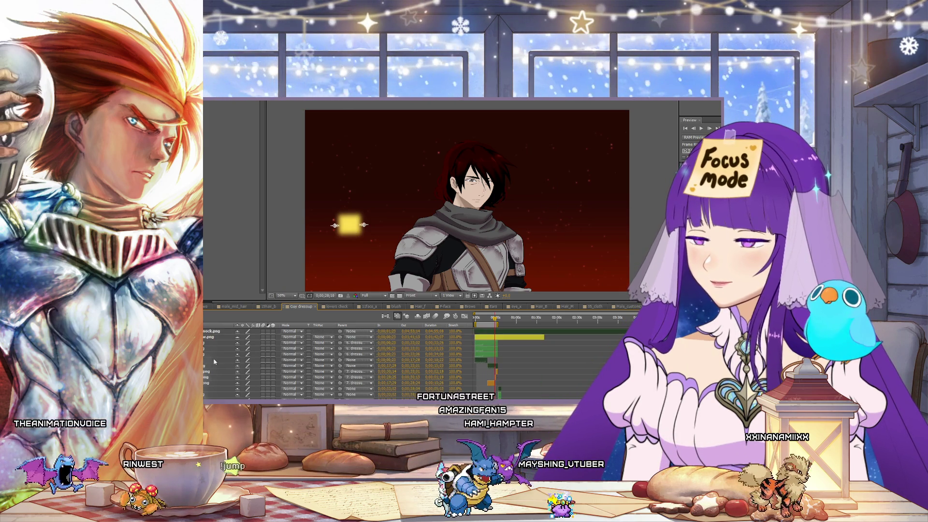
pyautogui.scroll(-5, 215, 361)
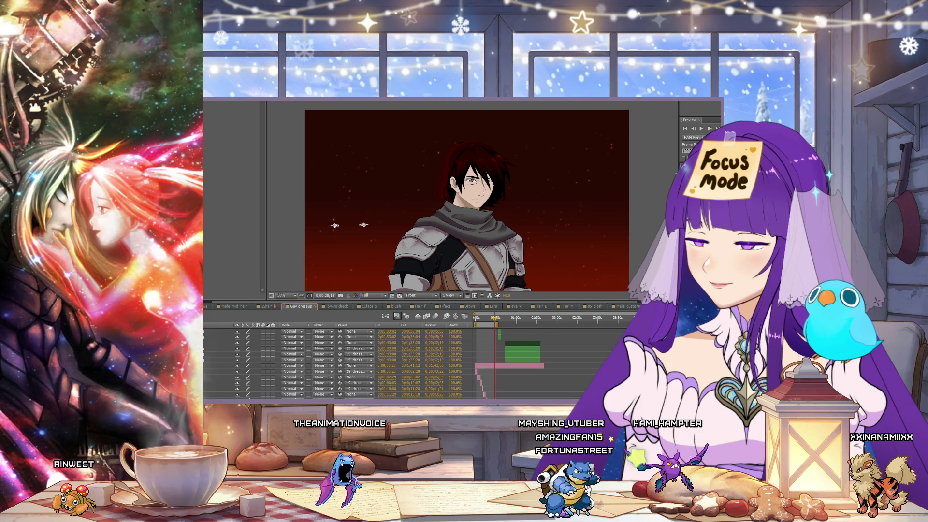
pyautogui.scroll(-3, 338, 362)
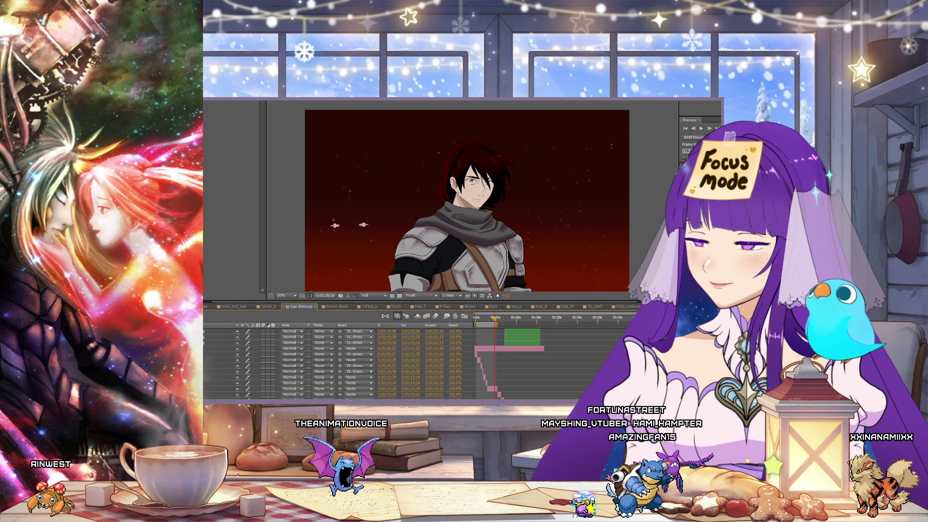
pyautogui.scroll(-3, 338, 362)
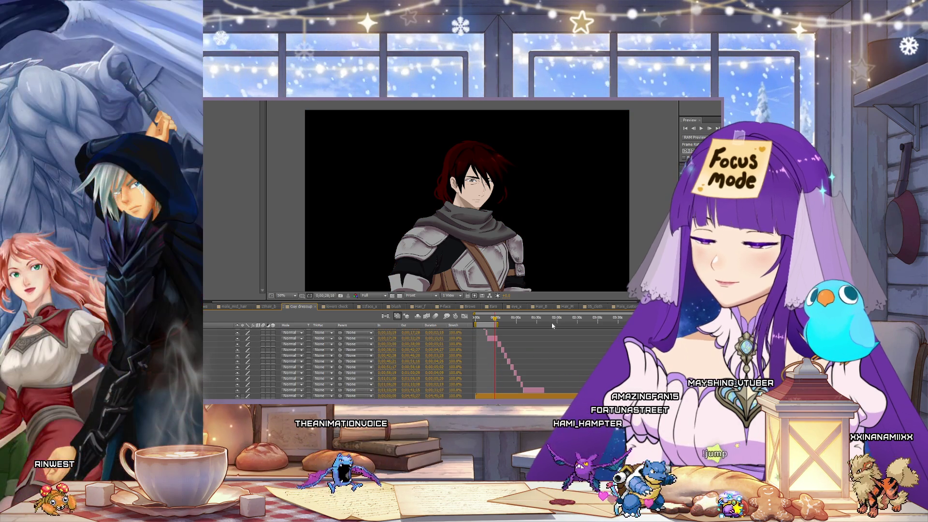
pyautogui.scroll(5, 552, 326)
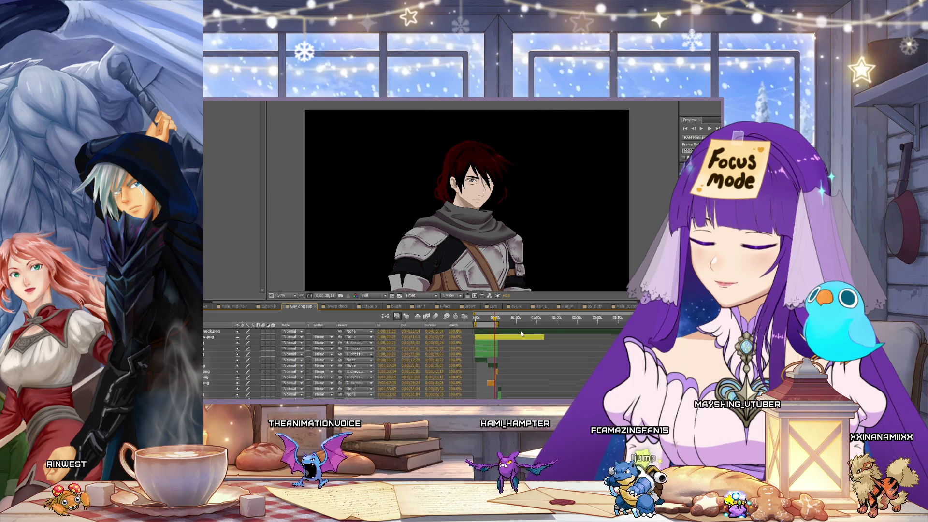
pyautogui.scroll(-5, 522, 332)
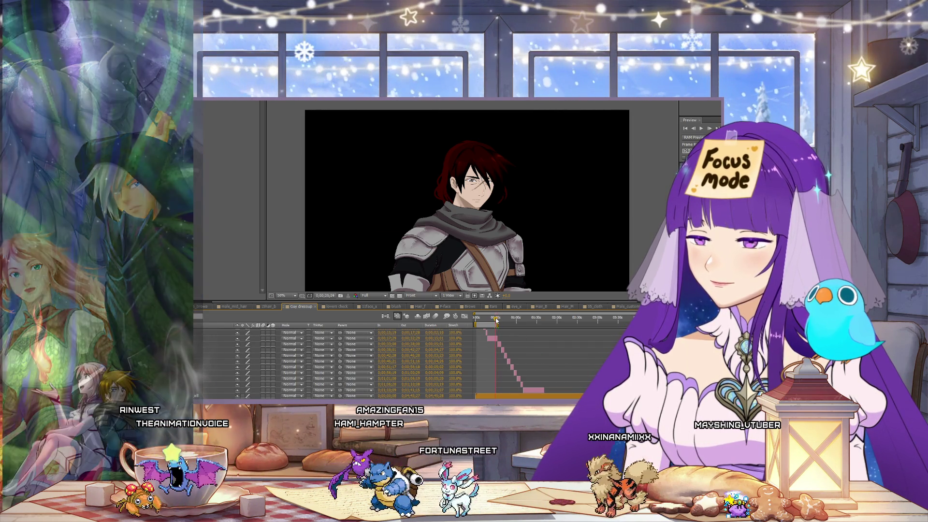
# - Check later outfits around 15 seconds, then open Male_customization and select layer 4_eyeX
pyautogui.moveTo(496, 319); pyautogui.dragTo(492, 320)
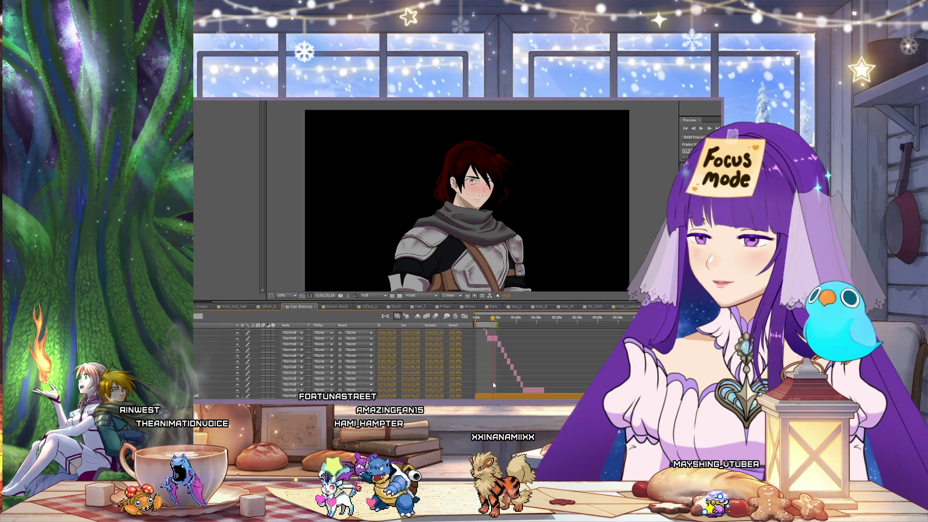
pyautogui.moveTo(493, 319); pyautogui.dragTo(494, 323)
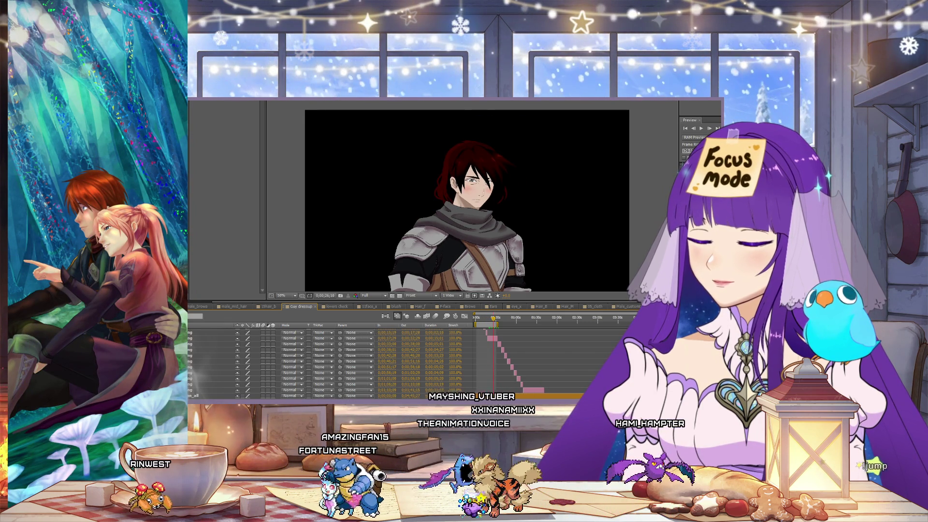
pyautogui.click(626, 306)
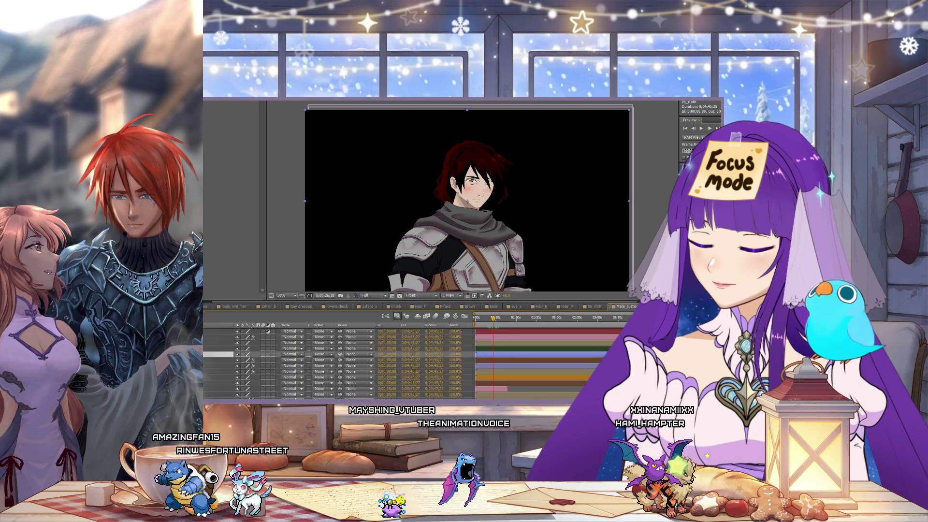
pyautogui.click(217, 348)
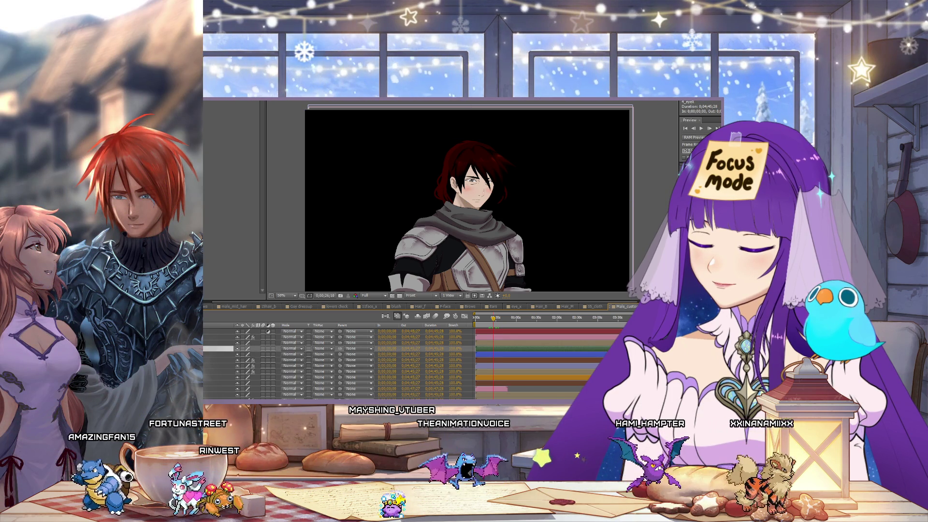